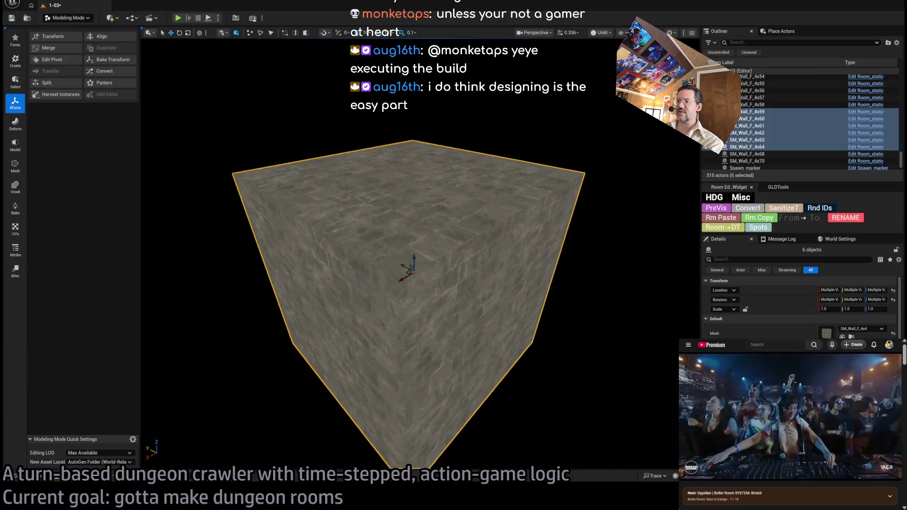
Zoom out from the wall cube and orbit slightly to show the nearby room walls
scroll(420, 255, down, 5)
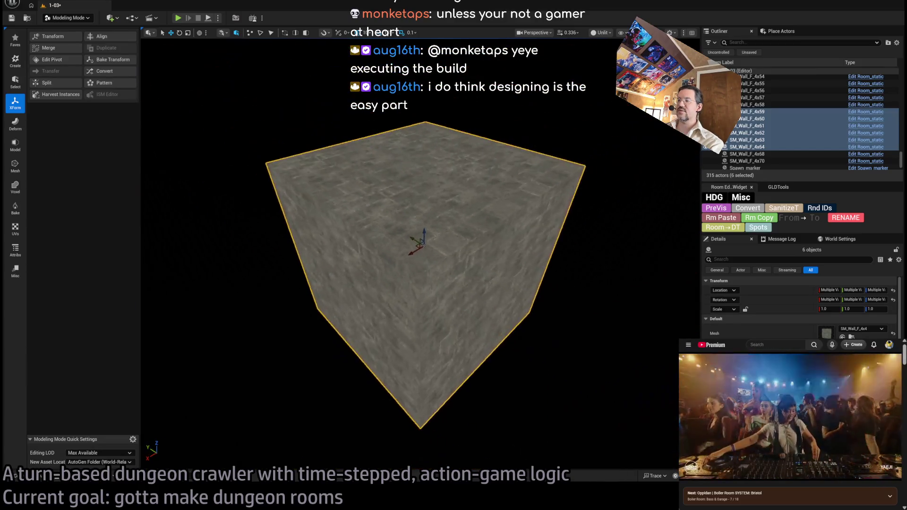
mouse_move(425, 265)
mouse_down()
mouse_move(437, 270)
mouse_move(496, 253)
mouse_up()
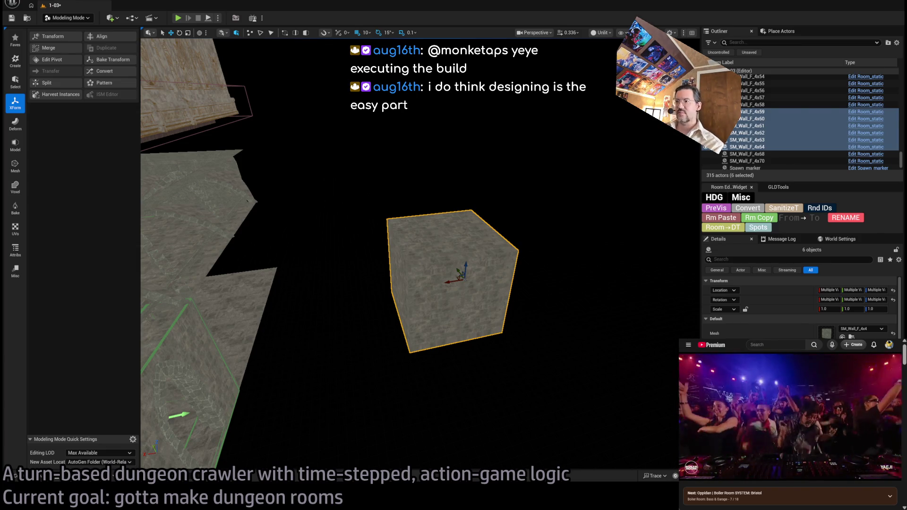
Focus the viewport on the selected SM_Wall_F_4x4 cube with F so it fills the view
key(f)
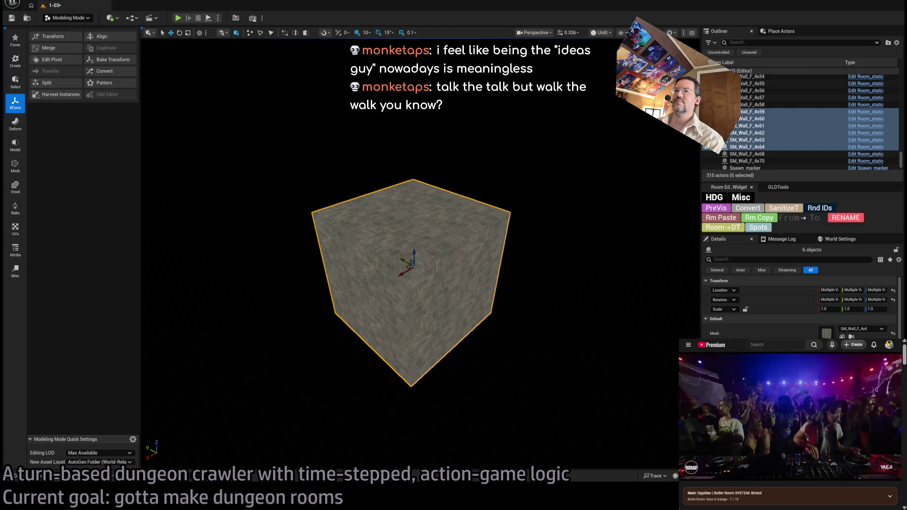
Fly past the cube, over its top and beneath it to view its underside
key(a)
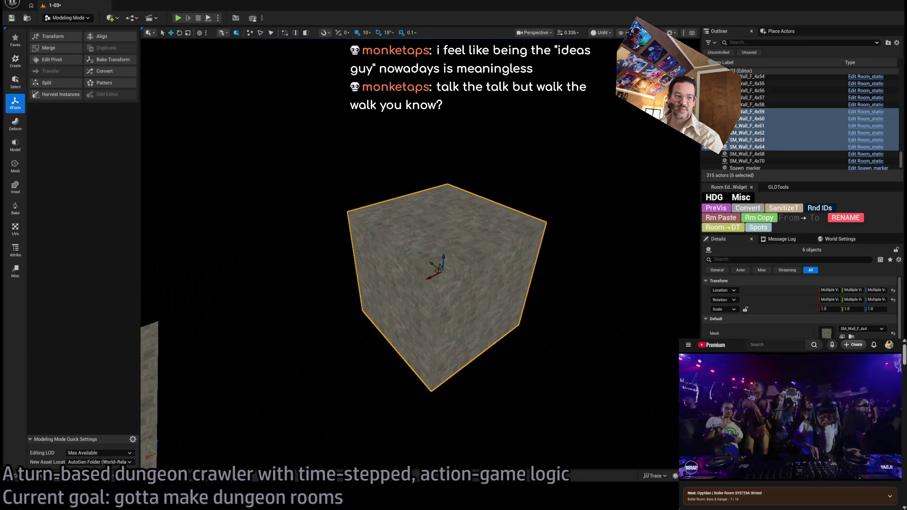
key(w)
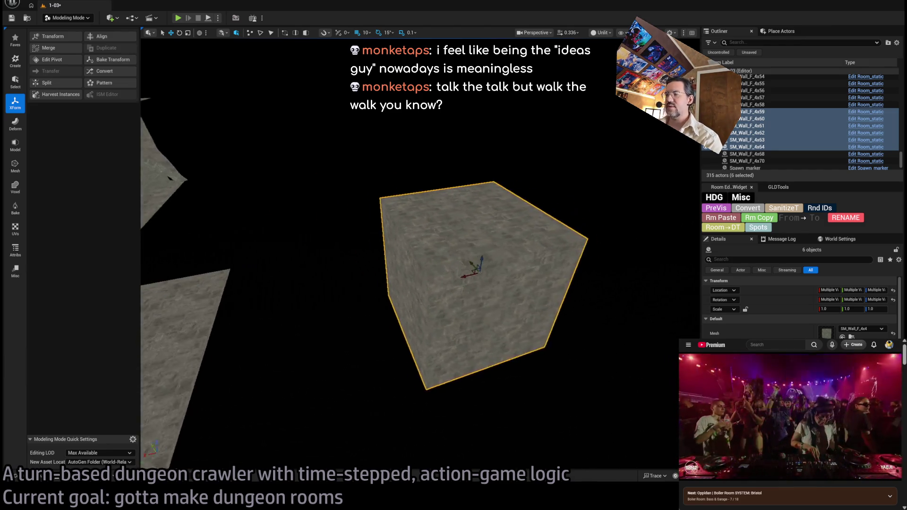
key(q)
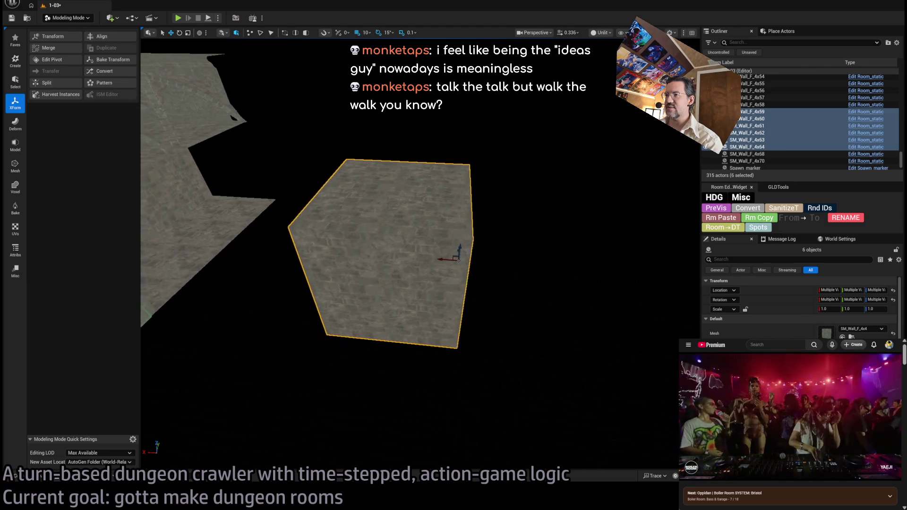
key(q)
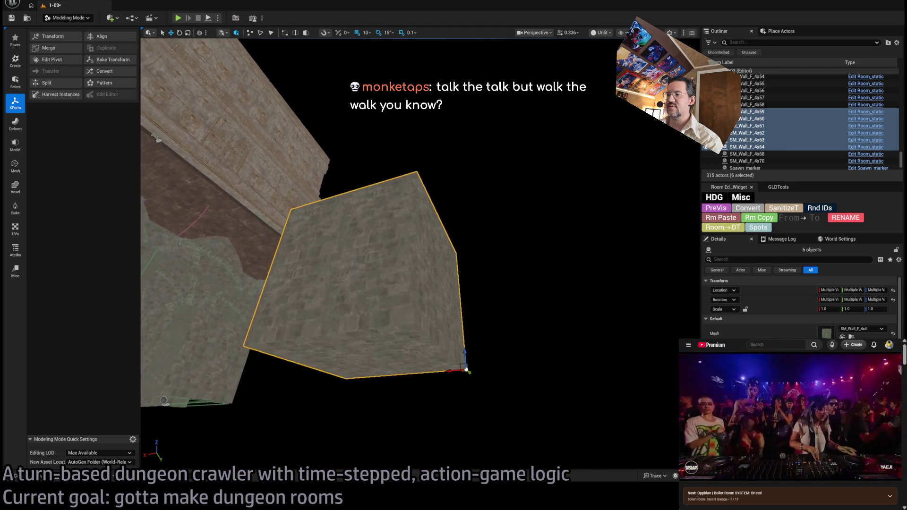
key(w)
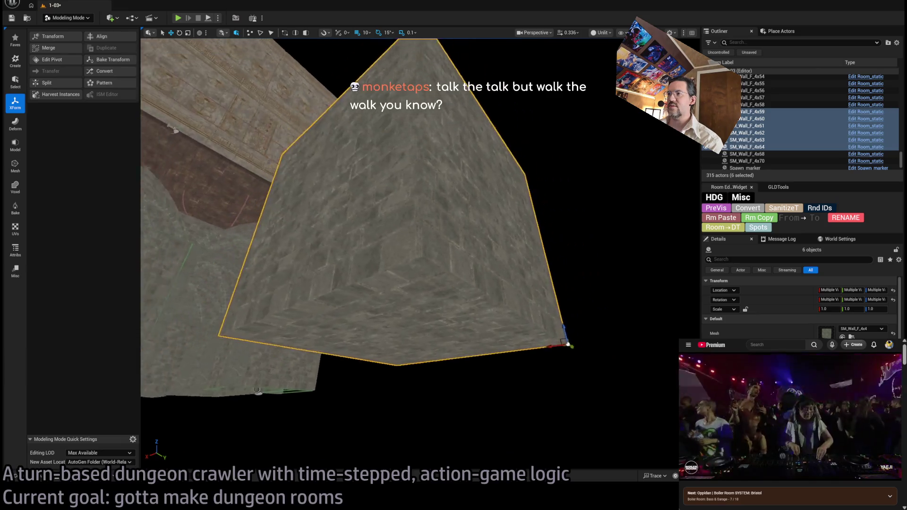
key(s)
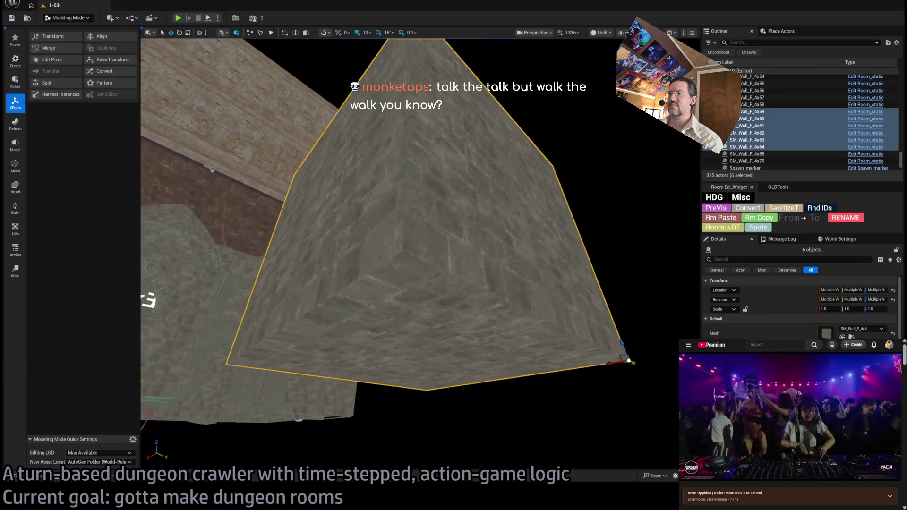
Nudge the camera in toward the cube and back out several times
key(w)
key(s)
key(w)
key(s)
key(w)
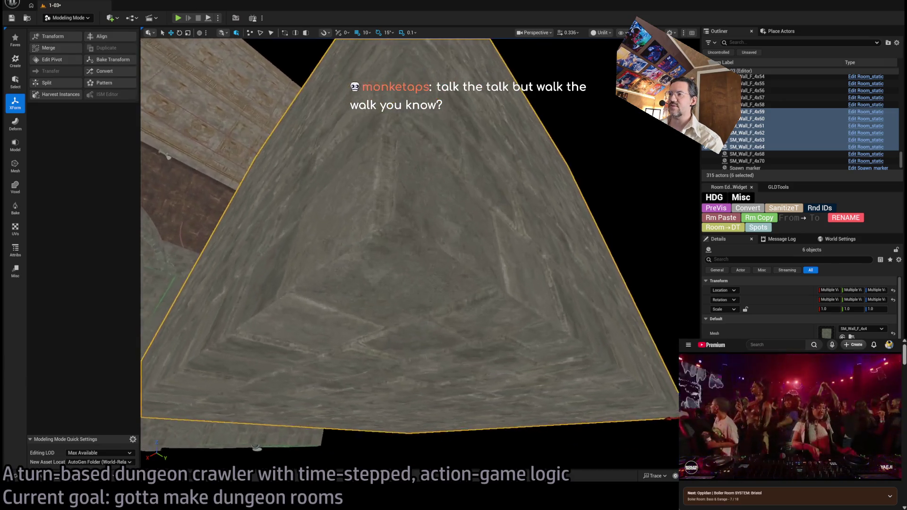
key(s)
Swing around to the cube's front, fly up to it, then pull well back
key(a)
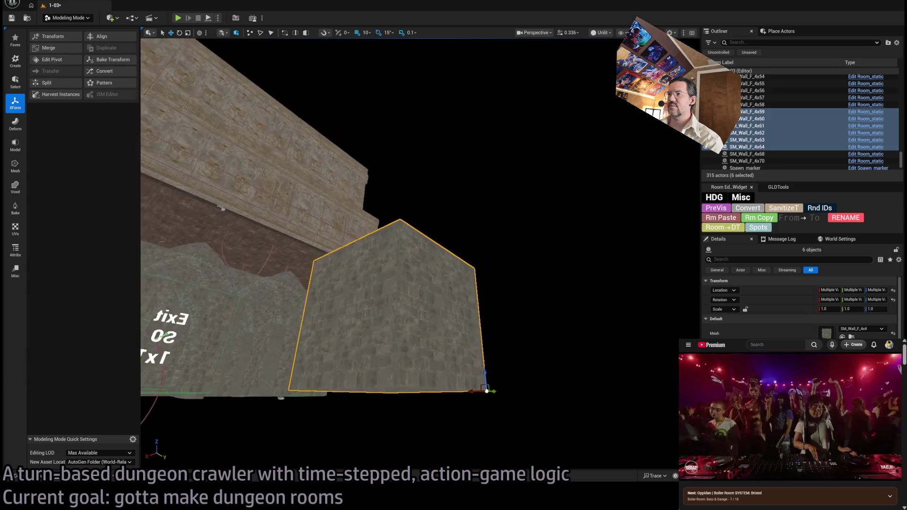
key(w)
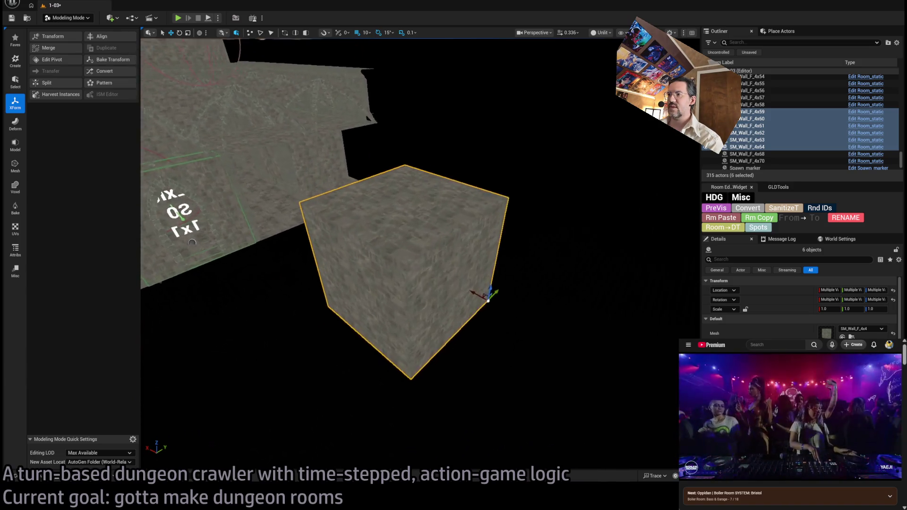
key(w)
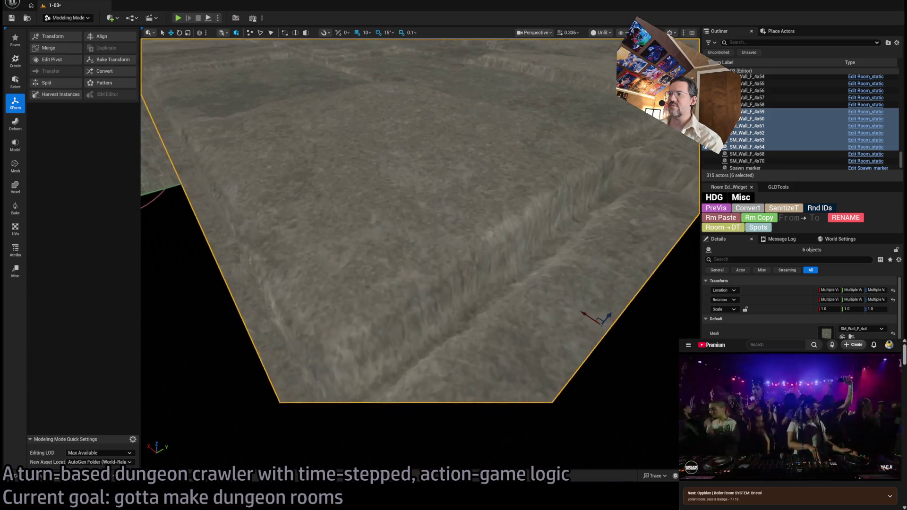
key(s)
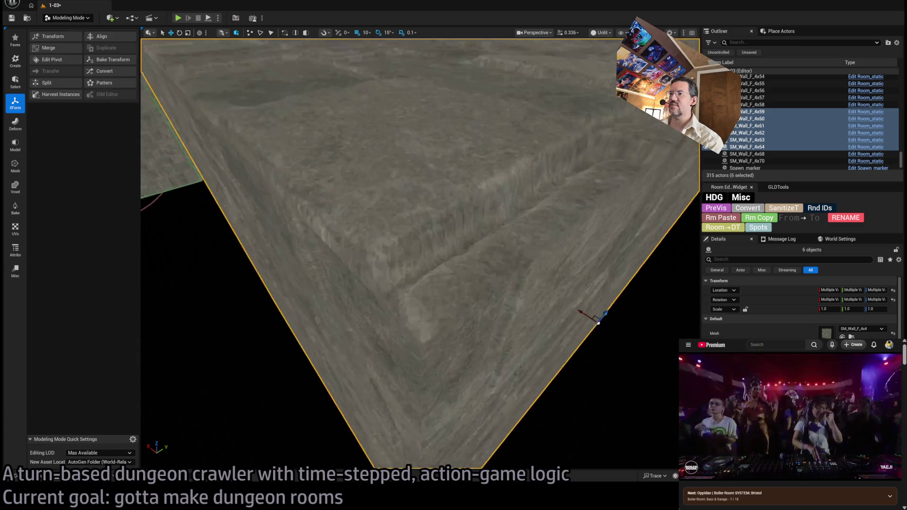
key(s)
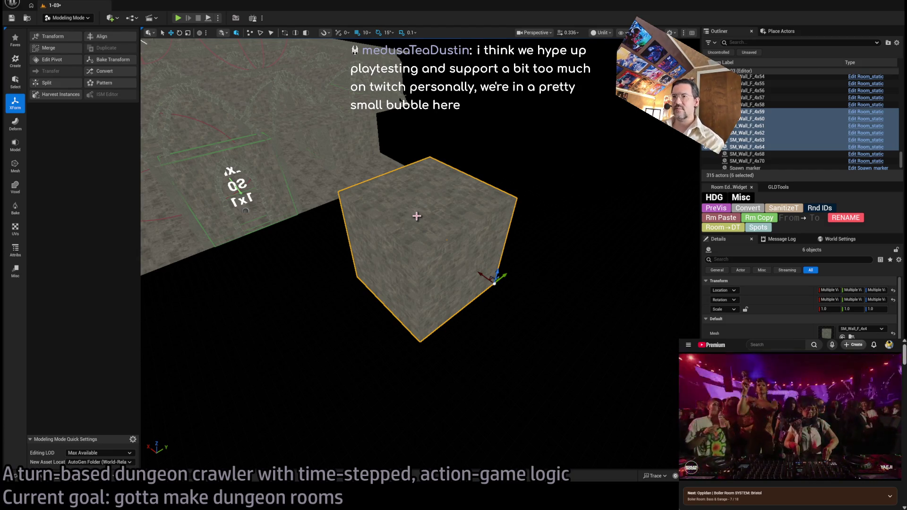
scroll(530, 275, up, 3)
Pan beside the cube and wall, then orbit to see the cube from a new angle
mouse_move(484, 284)
mouse_down()
mouse_move(538, 271)
mouse_move(538, 253)
mouse_move(554, 279)
mouse_up()
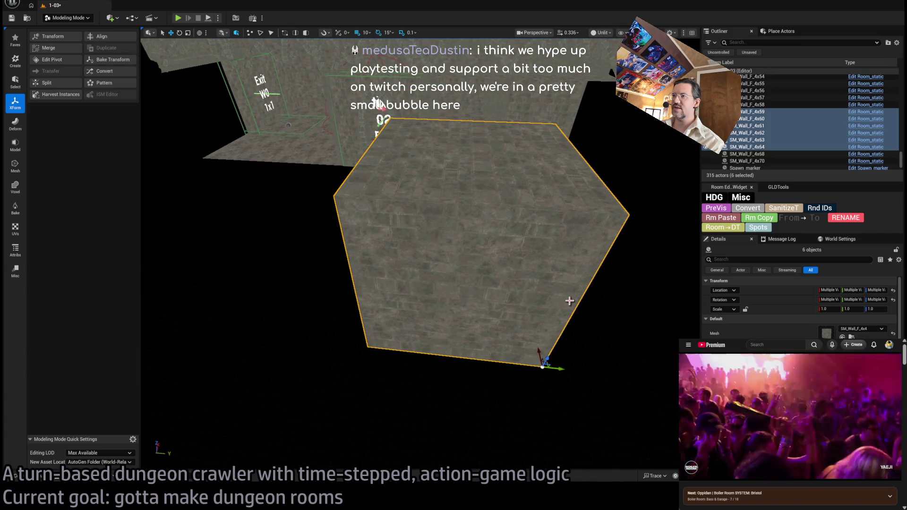
mouse_move(573, 382)
mouse_down()
mouse_move(548, 373)
mouse_move(544, 347)
mouse_up()
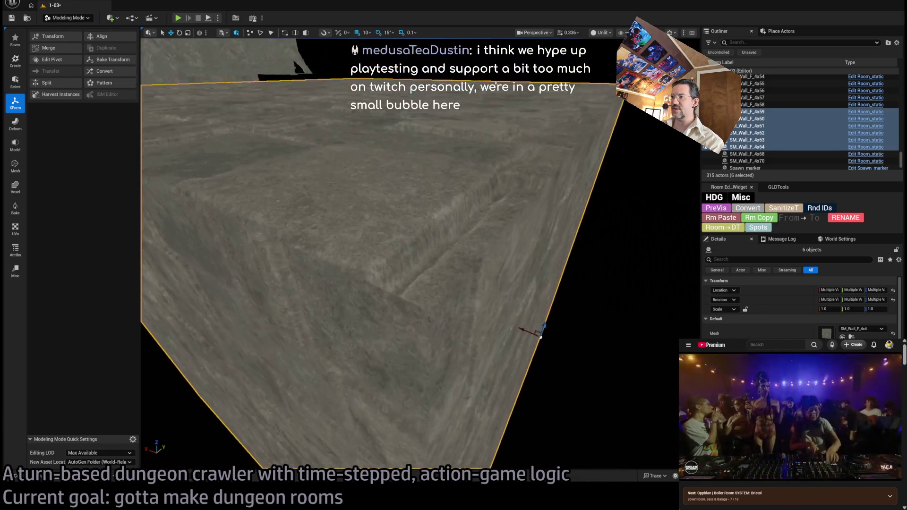
Focus on the cube, then open the SM_Wall_F_4x4 wall mesh for inspection
key(f)
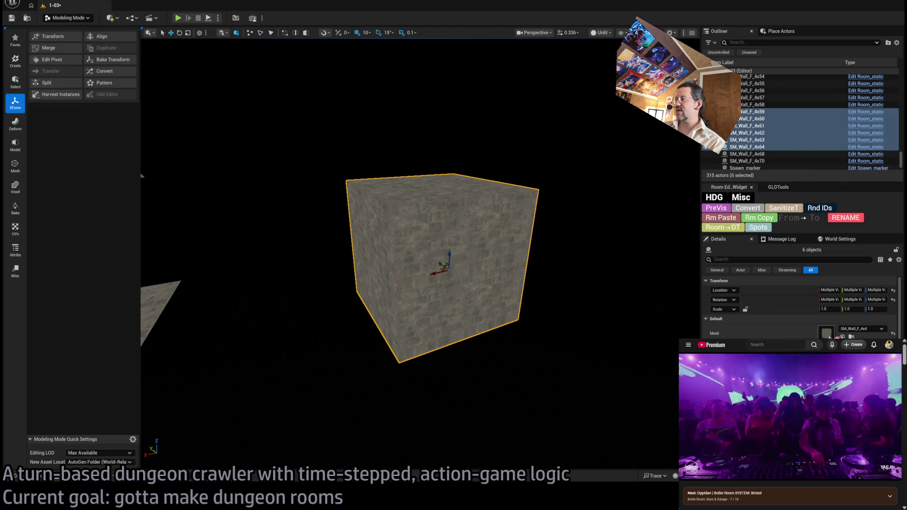
double_click(827, 333)
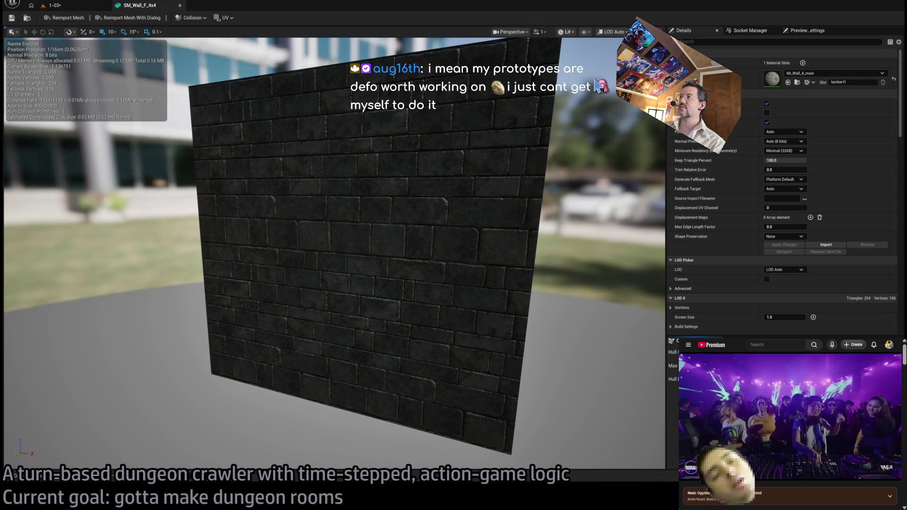
View SM_Wall_F_4x4 as a wireframe, zoom and orbit to a tilted view, then close it
key(alt+2)
scroll(472, 156, up, 1)
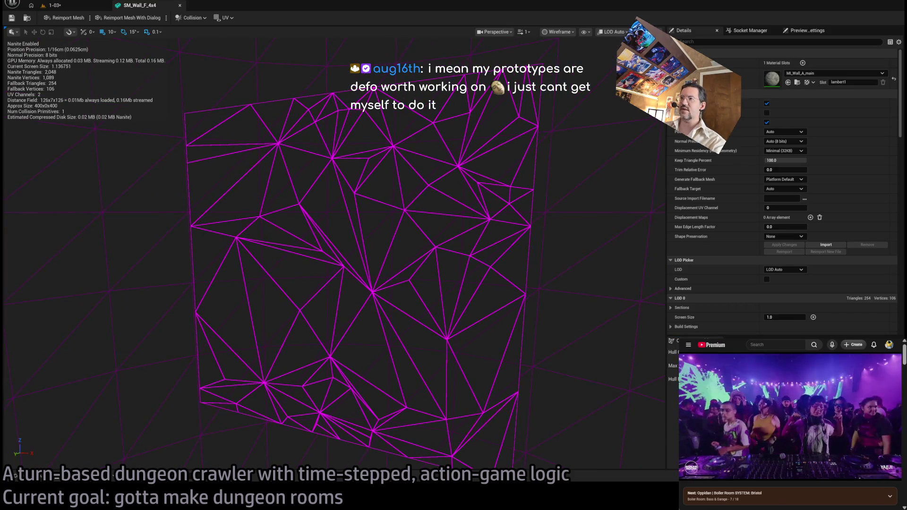
scroll(472, 156, up, 4)
scroll(472, 159, down, 5)
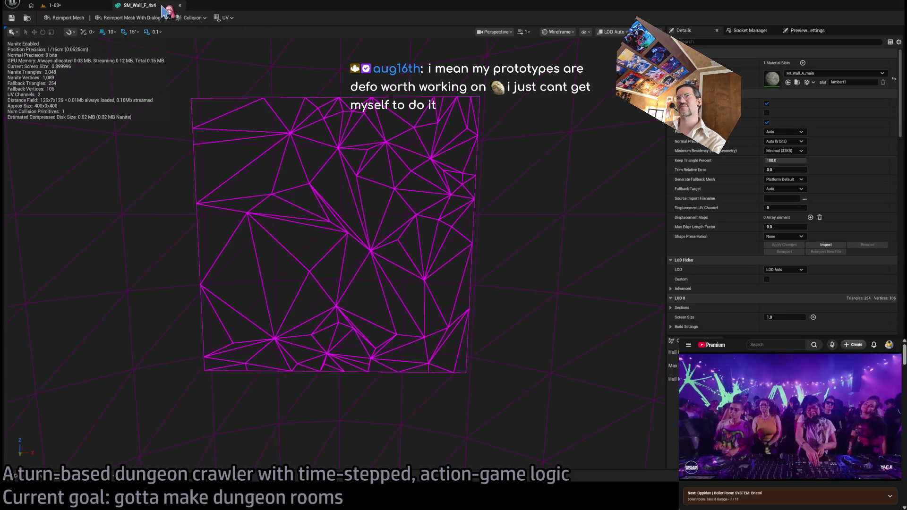
mouse_move(345, 118)
mouse_down()
mouse_move(250, 128)
mouse_move(165, 152)
mouse_move(163, 17)
mouse_up()
click(179, 5)
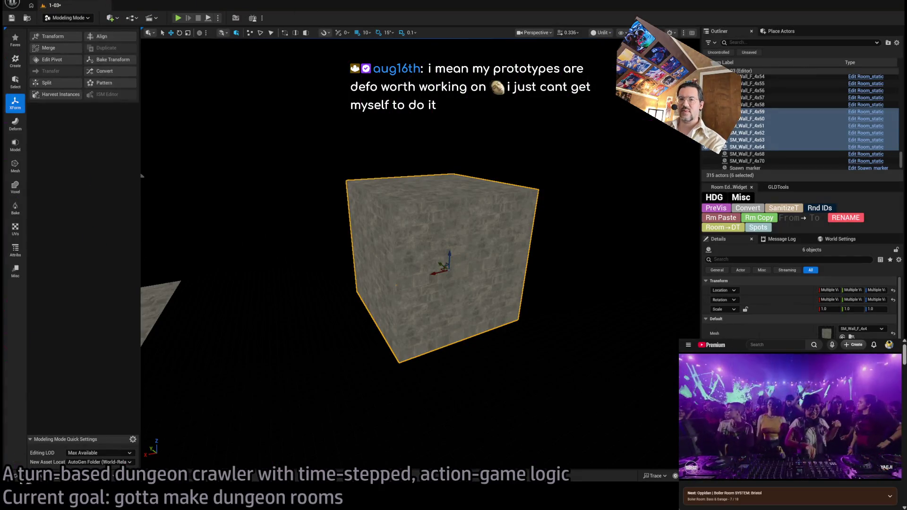
Place Dgn_Wall_merged from the Merged folder beside the cube and frame the view on it
click(23, 477)
mouse_move(146, 330)
mouse_down()
mouse_move(324, 287)
mouse_move(627, 457)
mouse_move(629, 347)
mouse_move(609, 383)
mouse_move(506, 378)
mouse_move(411, 284)
mouse_move(571, 356)
mouse_up()
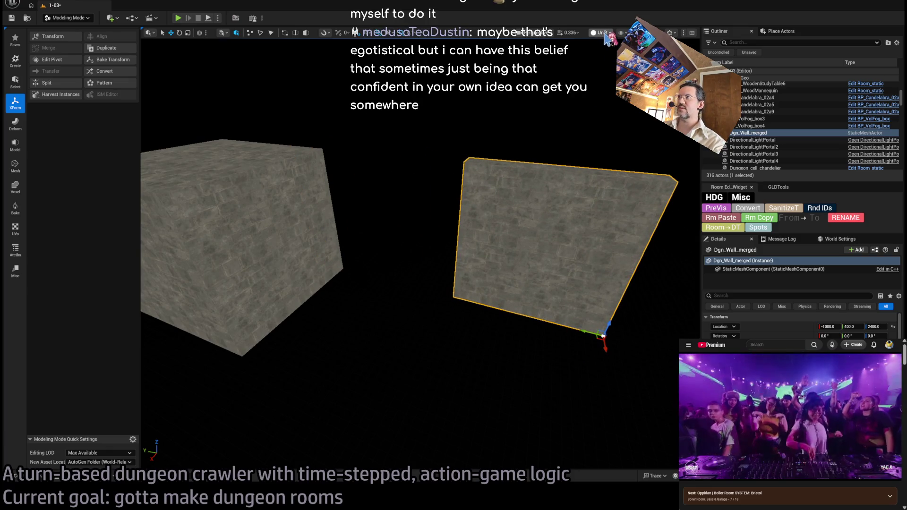
key(f)
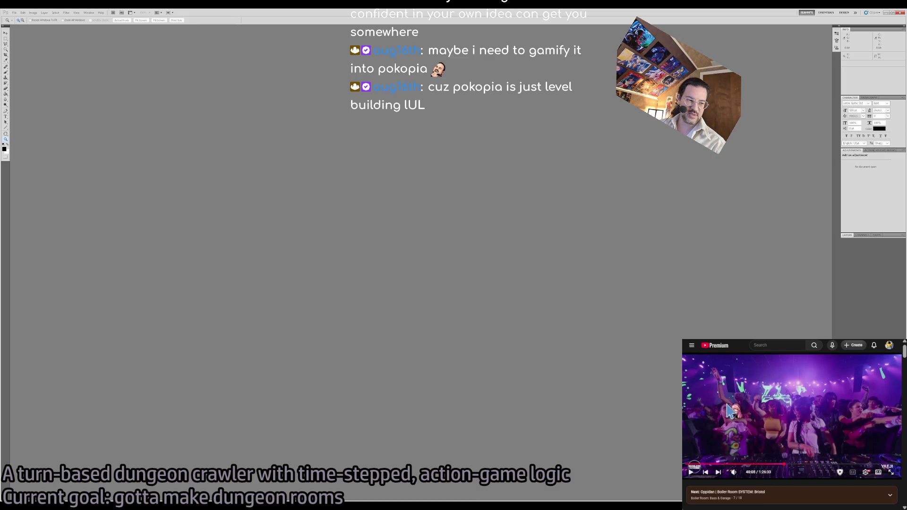
Fill the new canvas with black and hide the grid
mouse_move(827, 382)
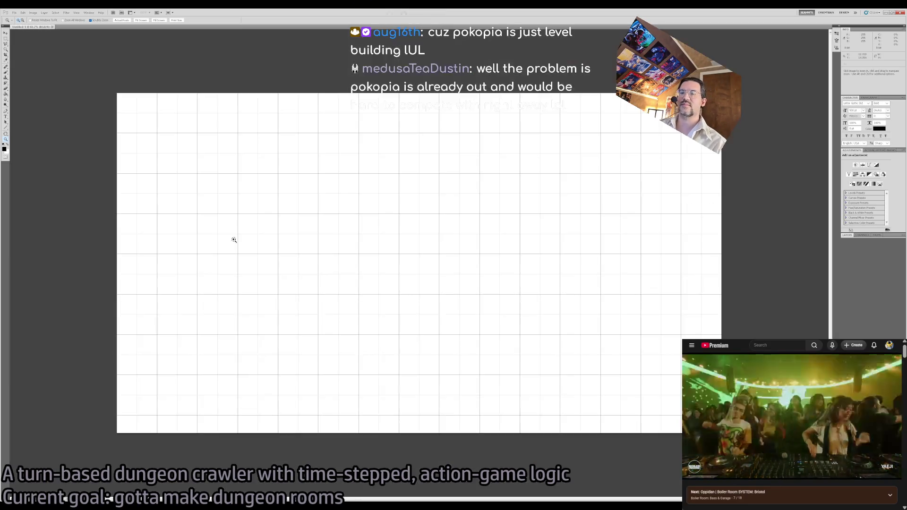
key(g)
click(405, 263)
key(ctrl+apostrophe)
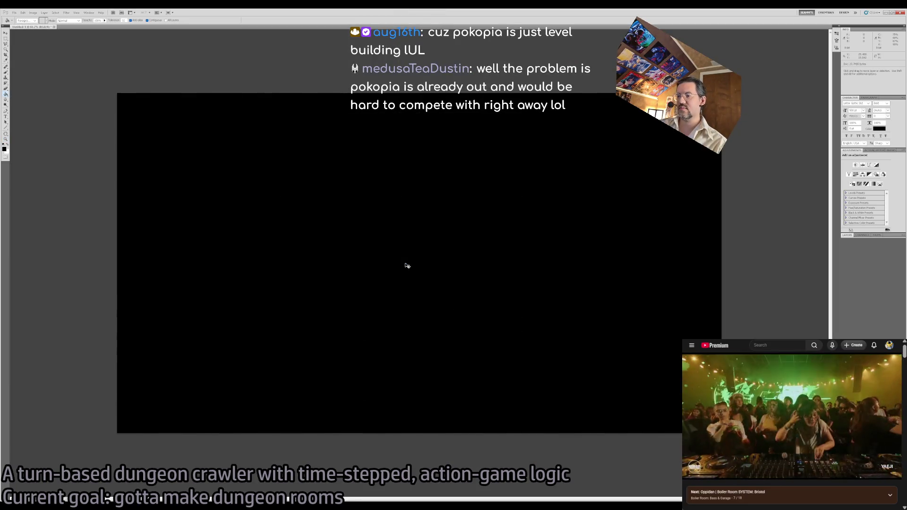
key(b)
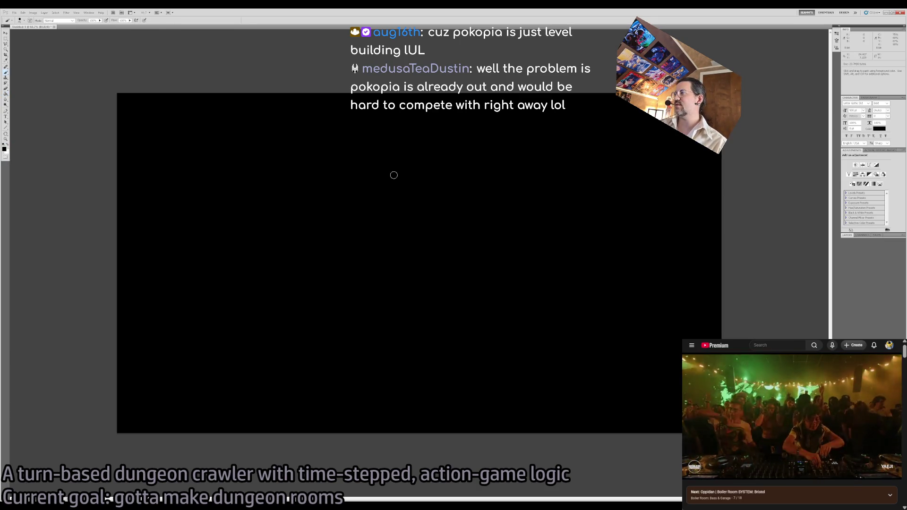
Add a new empty layer, set white as the paint colour and zoom to 100%
click(847, 235)
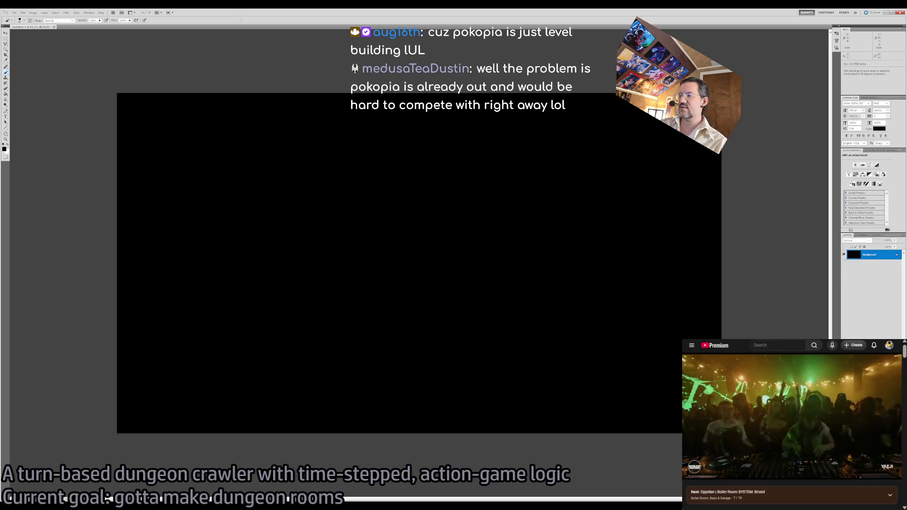
key(ctrl+shift+alt+n)
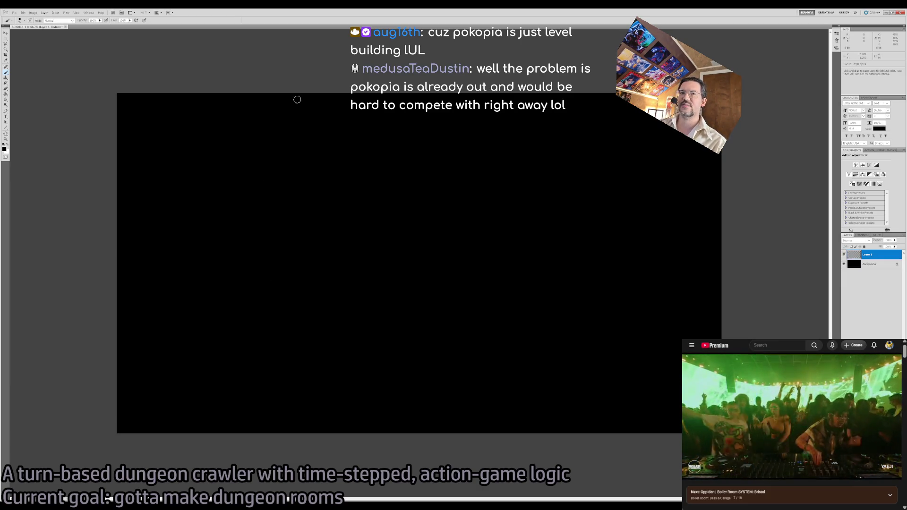
key(x)
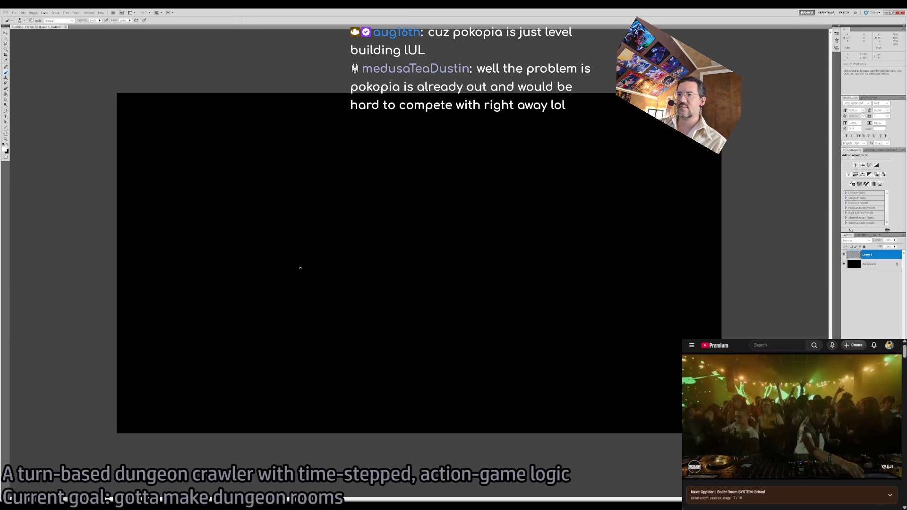
key(z)
click(306, 257)
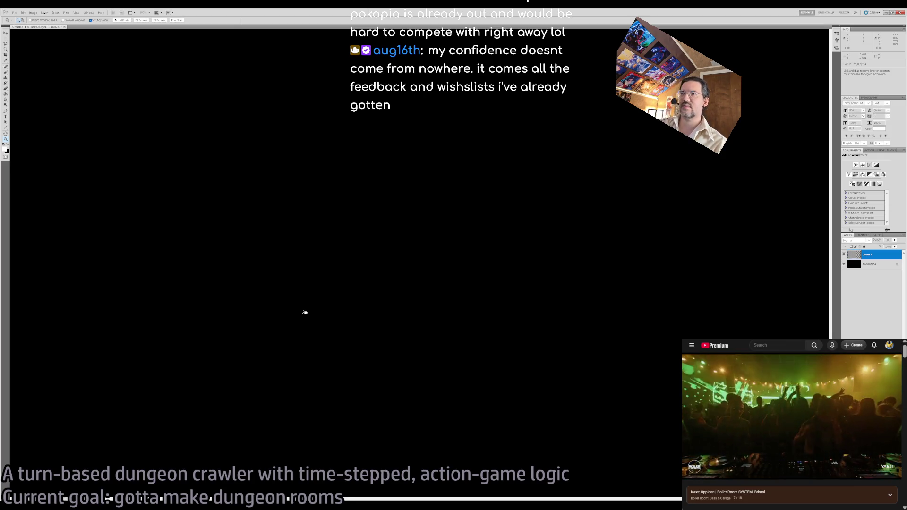
key(b)
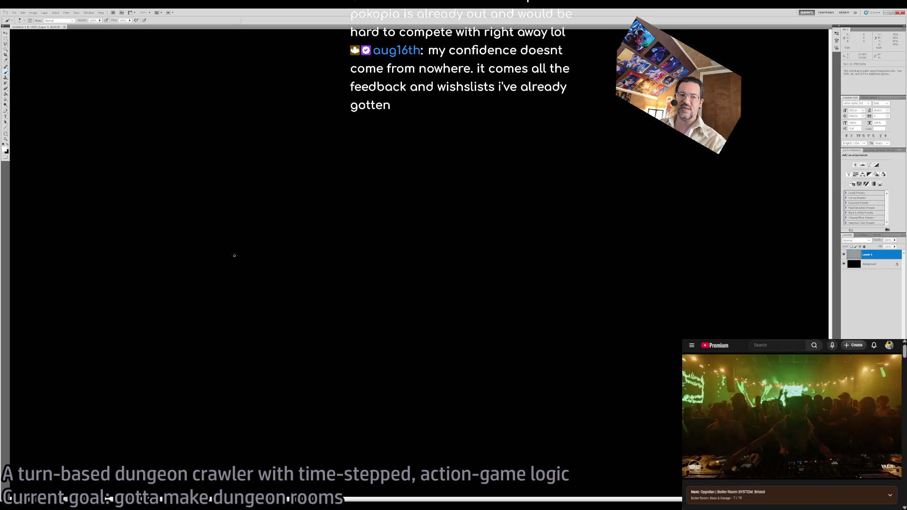
Hand-letter 'Next' in white brush strokes, undoing one stray stroke
key(z)
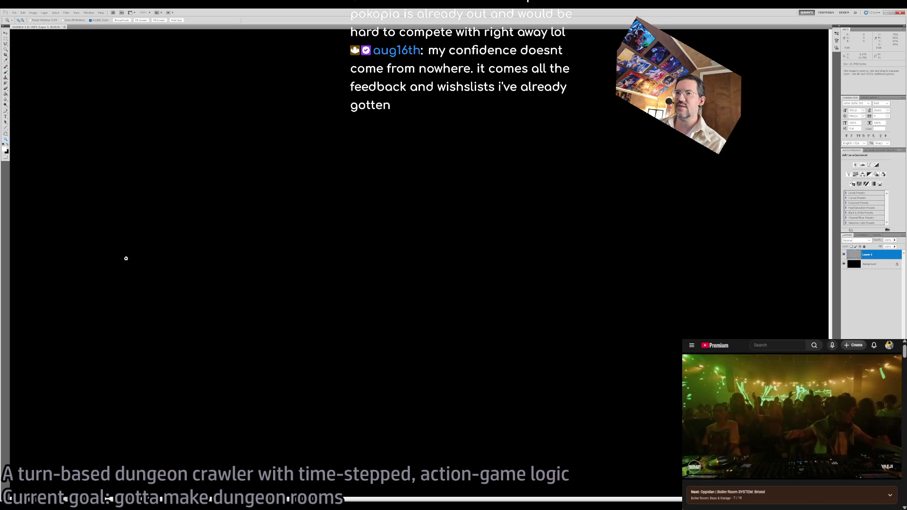
key(b)
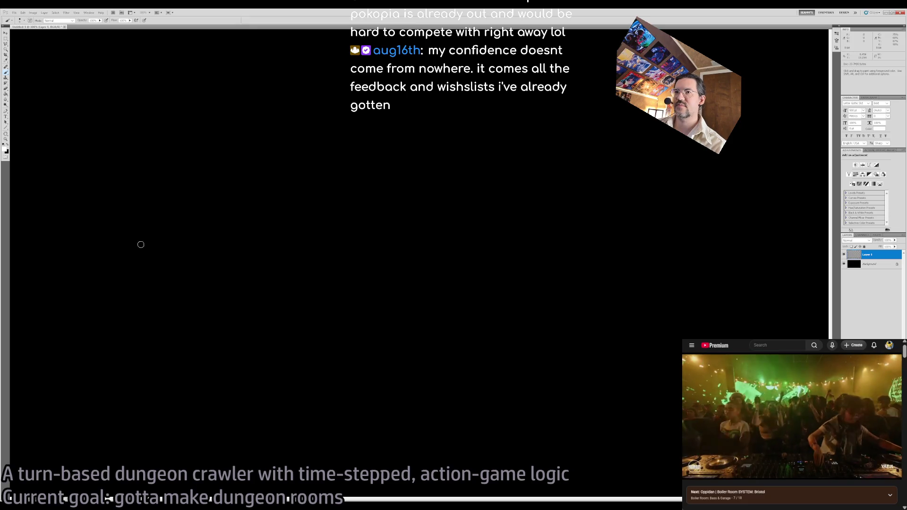
drag(146, 264, 186, 215)
drag(192, 250, 236, 271)
drag(241, 235, 249, 267)
key(ctrl+z)
drag(235, 236, 273, 277)
drag(262, 233, 238, 271)
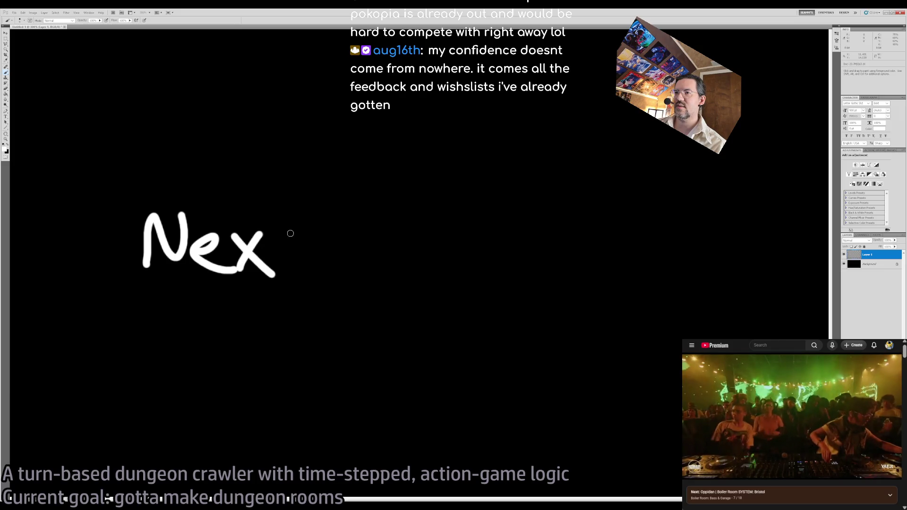
drag(289, 233, 285, 268)
drag(273, 231, 324, 232)
Letter 'Task' after Next, undoing and repainting the misdrawn k
drag(378, 217, 373, 281)
drag(355, 226, 399, 227)
mouse_move(406, 245)
mouse_down()
mouse_move(425, 238)
mouse_move(421, 264)
mouse_up()
mouse_move(474, 230)
mouse_down()
mouse_move(456, 234)
mouse_move(446, 262)
mouse_up()
mouse_move(504, 210)
mouse_down()
mouse_move(490, 255)
mouse_move(539, 273)
mouse_up()
key(z)
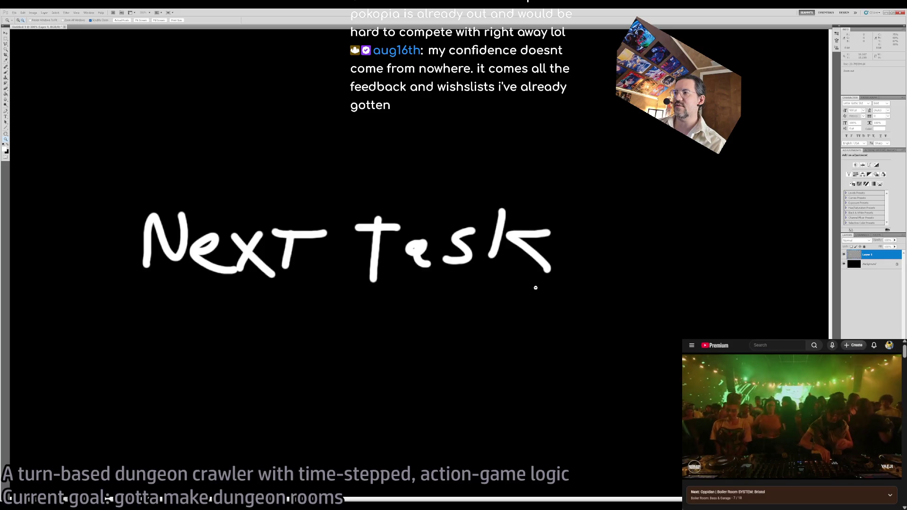
alt+click(532, 286)
alt+click(533, 286)
key(ctrl+z)
click(527, 278)
click(527, 278)
key(b)
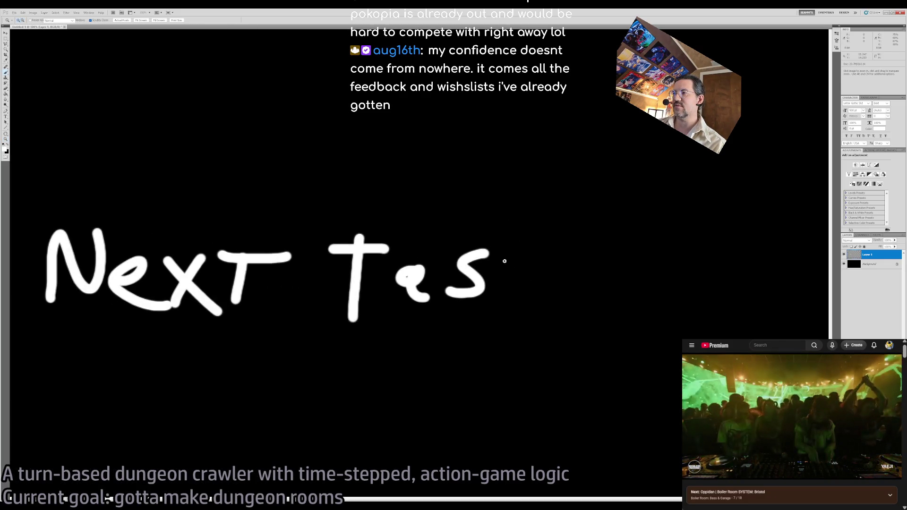
drag(511, 239, 517, 296)
drag(539, 252, 557, 312)
Draw a connector branching right from Next Task, with placeholder lines beside two bullets
key(z)
alt+click(520, 274)
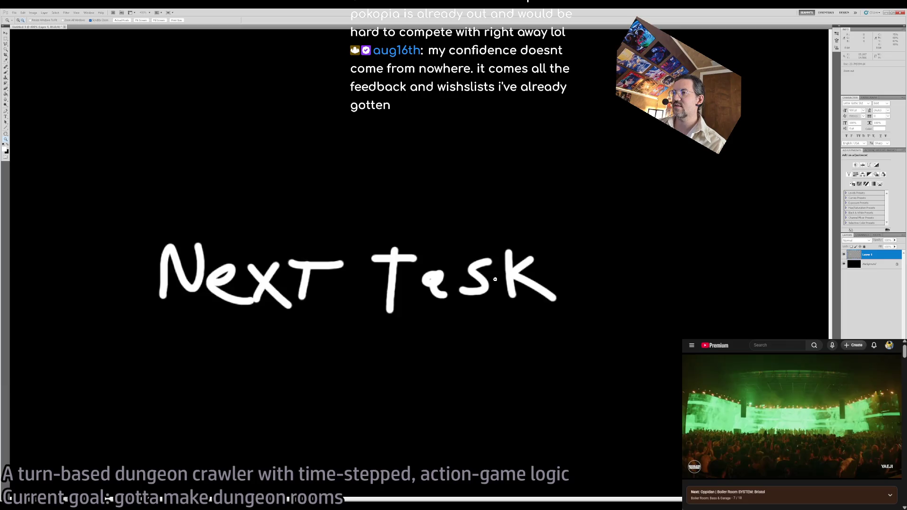
alt+click(520, 274)
alt+click(520, 274)
click(290, 255)
key(b)
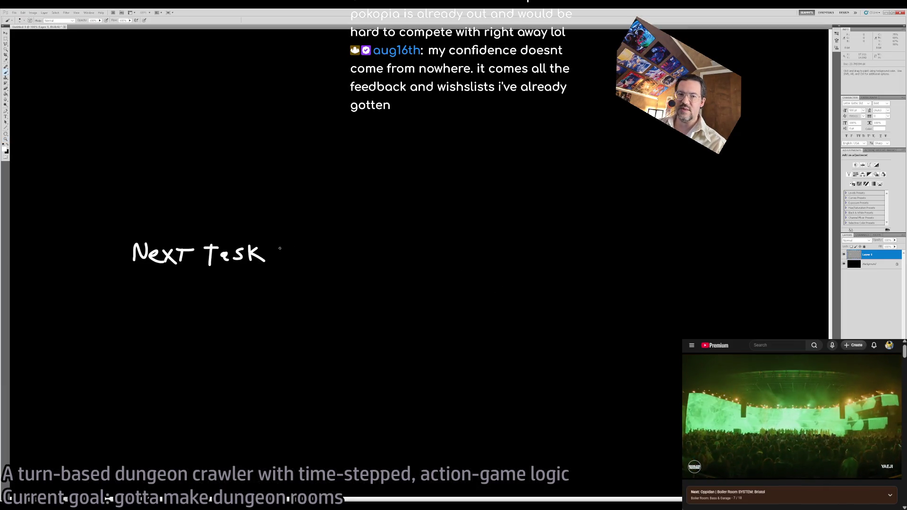
drag(273, 251, 428, 213)
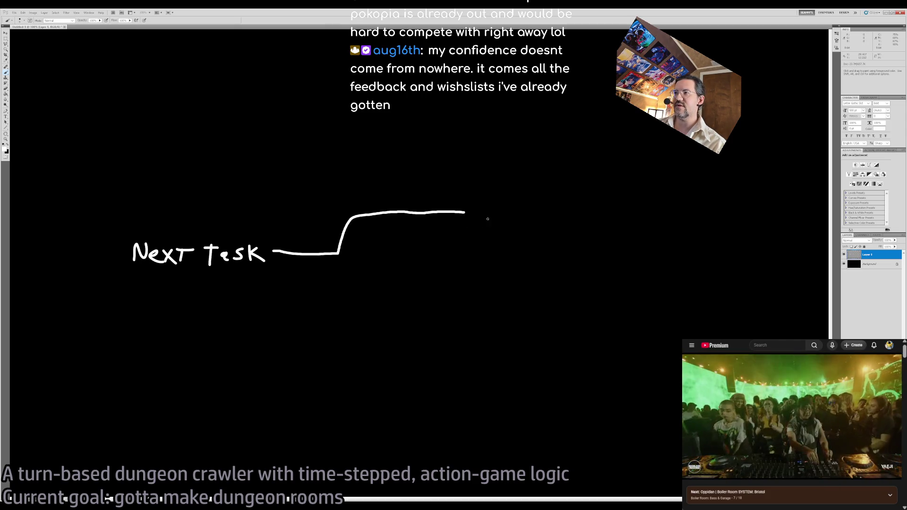
drag(511, 218, 598, 222)
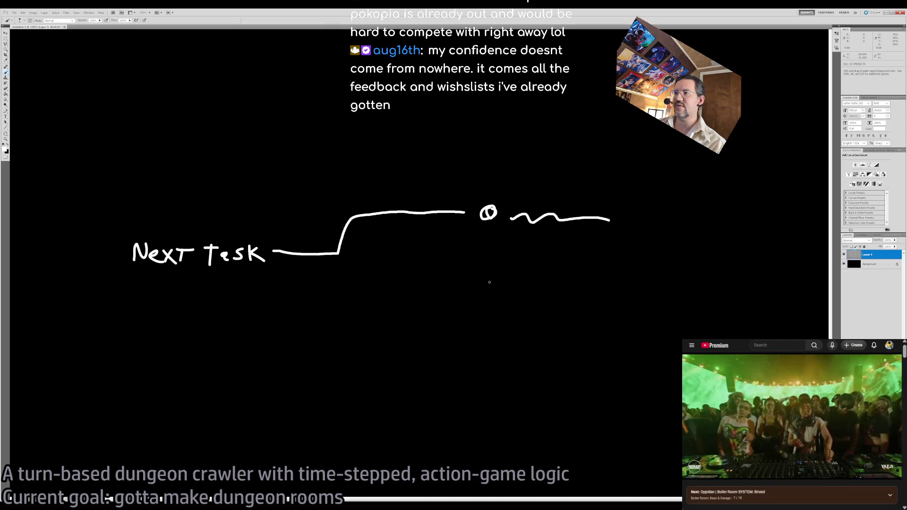
drag(511, 279, 610, 274)
Add the lower and bottom branches to their bullets, with a scribbled placeholder line after each
drag(386, 256, 468, 276)
key(ctrl+z)
mouse_move(339, 255)
mouse_down()
mouse_move(367, 274)
mouse_move(454, 278)
mouse_up()
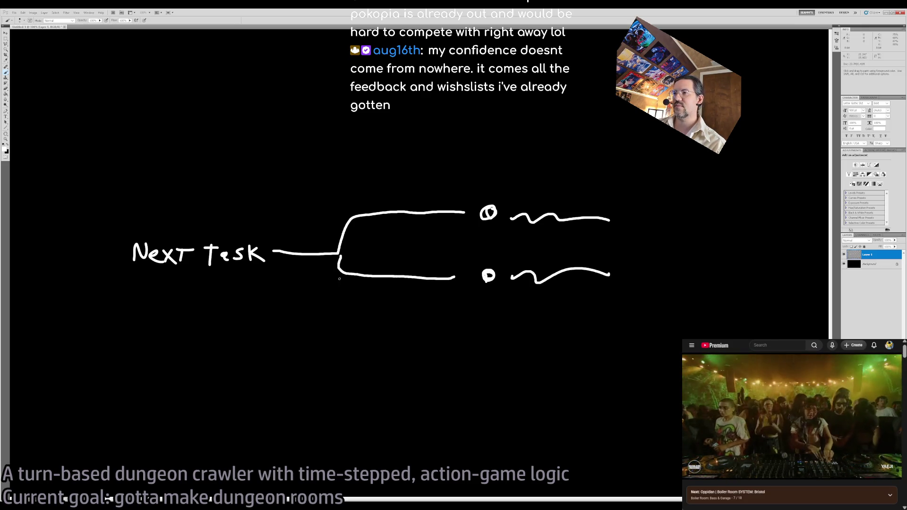
drag(337, 301, 450, 335)
drag(507, 336, 630, 340)
key(ctrl+minus)
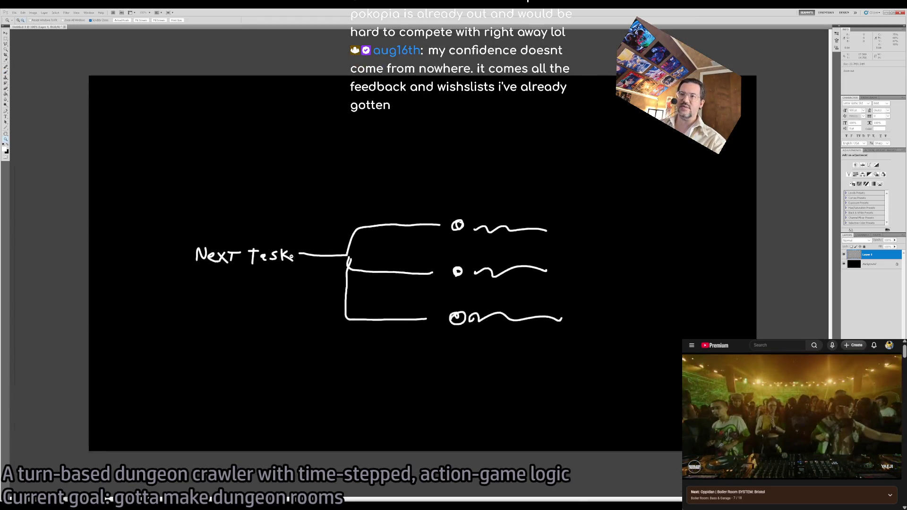
Draw and undo a loop, then step back through the branch, bullet and wave strokes
mouse_move(206, 216)
mouse_down()
mouse_move(268, 203)
mouse_move(421, 380)
mouse_move(194, 208)
mouse_up()
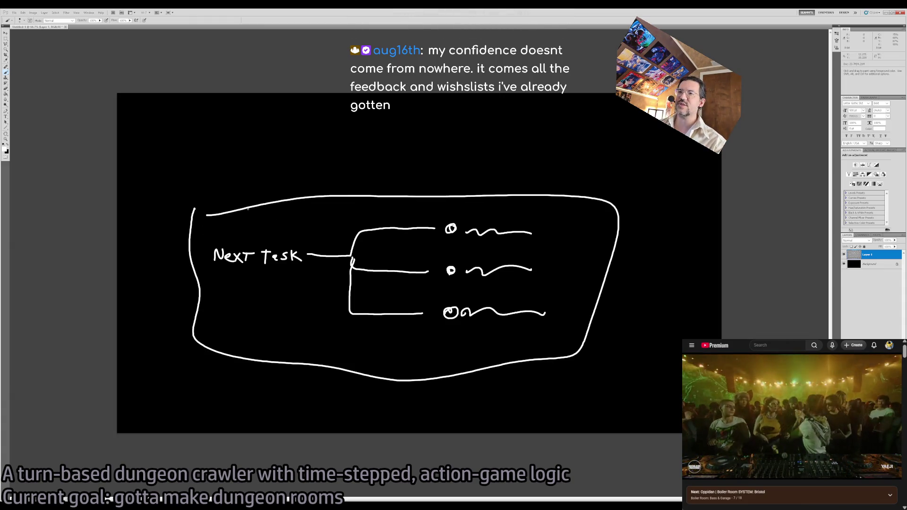
key(v)
key(ctrl+z)
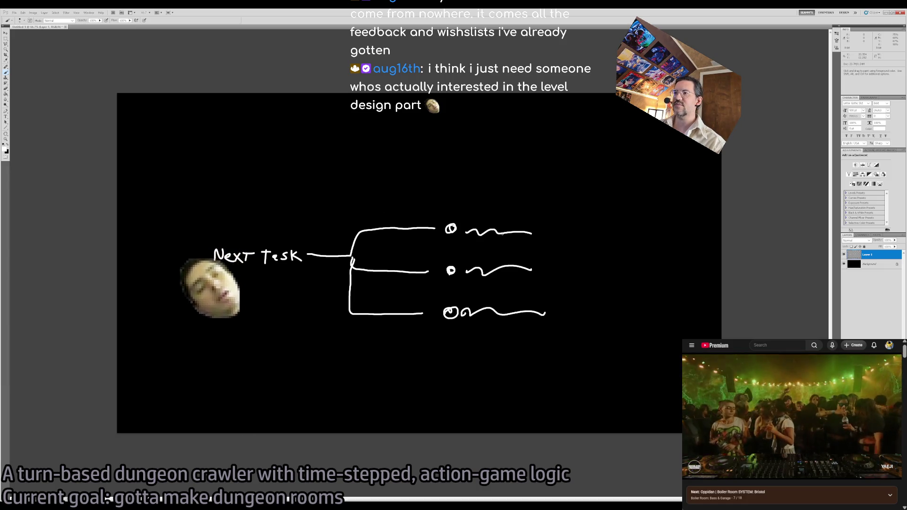
key(v)
key(ctrl+alt+z)
key(ctrl+alt+z)
key(ctrl+alt+z)
key(ctrl+alt+z)
key(ctrl+alt+z)
key(ctrl+alt+z)
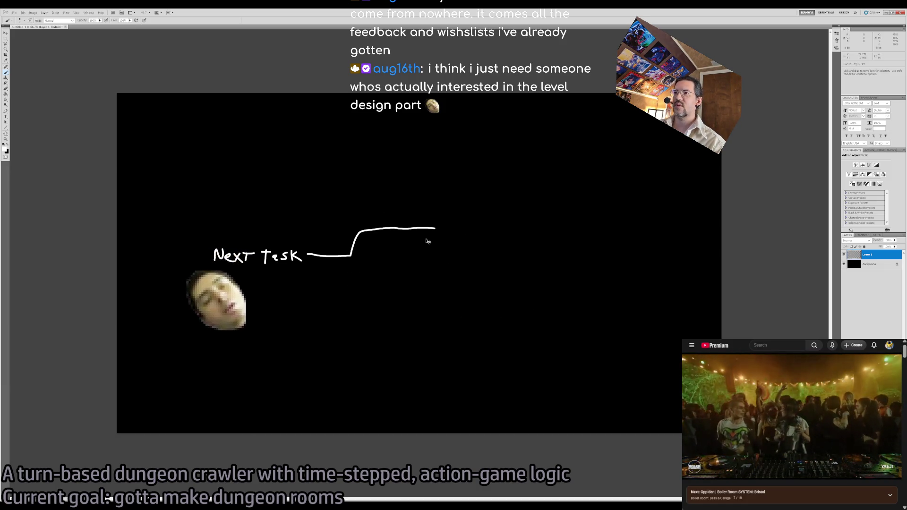
key(z)
click(310, 261)
click(309, 261)
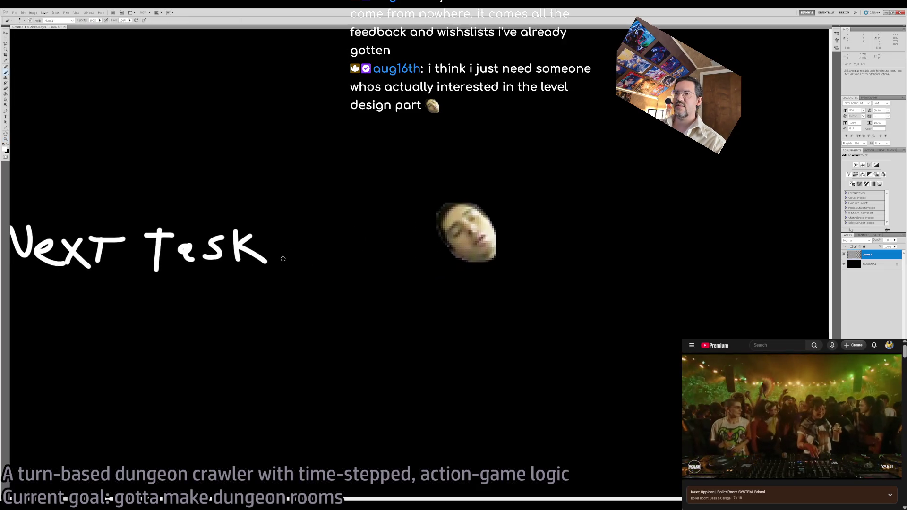
key(ctrl+minus)
mouse_move(361, 277)
mouse_down()
mouse_move(264, 261)
mouse_move(332, 258)
mouse_move(360, 278)
mouse_move(357, 290)
mouse_up()
Try a circled question mark and freehand scribble, undo them, and return to 100% zoom
key(b)
drag(333, 258, 341, 304)
key(ctrl+z)
mouse_move(331, 257)
mouse_down()
mouse_move(373, 212)
mouse_move(326, 262)
mouse_move(331, 246)
mouse_up()
mouse_move(431, 268)
mouse_down()
mouse_move(512, 215)
mouse_move(591, 342)
mouse_move(623, 225)
mouse_move(391, 194)
mouse_move(522, 425)
mouse_move(753, 139)
mouse_move(739, 270)
mouse_move(410, 373)
mouse_move(680, 241)
mouse_move(614, 104)
mouse_move(799, 219)
mouse_move(399, 93)
mouse_move(661, 453)
mouse_move(734, 251)
mouse_move(787, 306)
mouse_up()
key(z)
key(ctrl+alt+z)
key(ctrl+alt+z)
key(ctrl+alt+z)
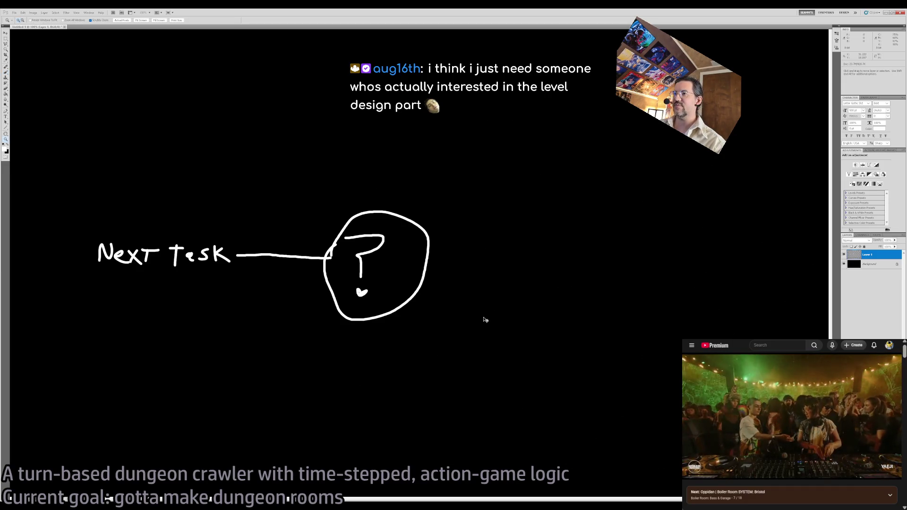
alt+click(384, 284)
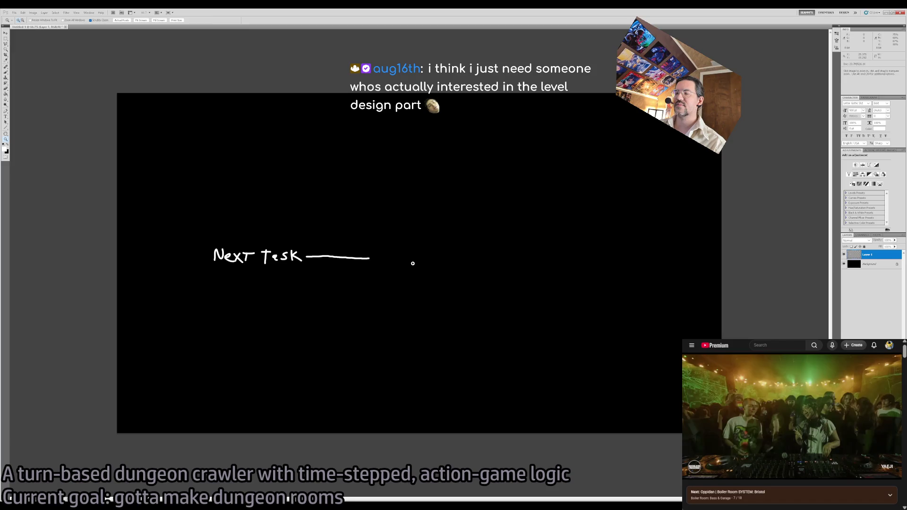
click(387, 267)
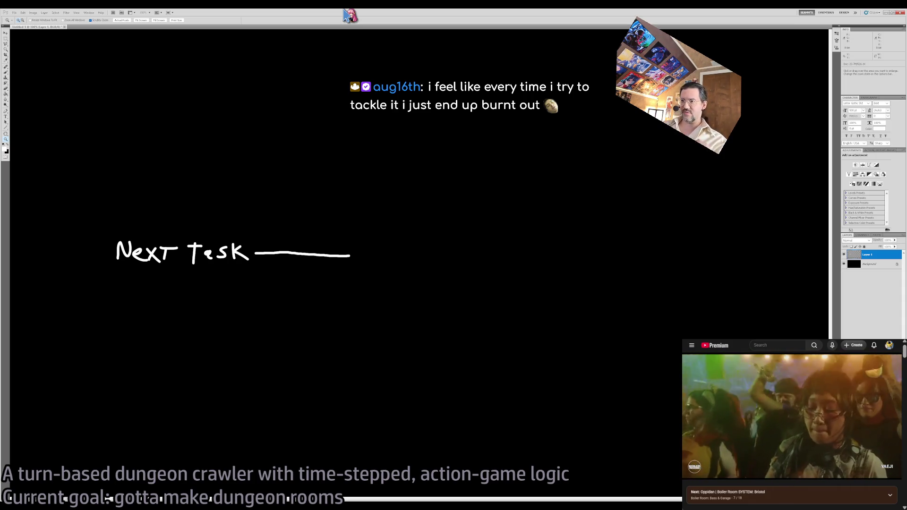
key(e)
drag(341, 255, 334, 261)
key(ctrl+z)
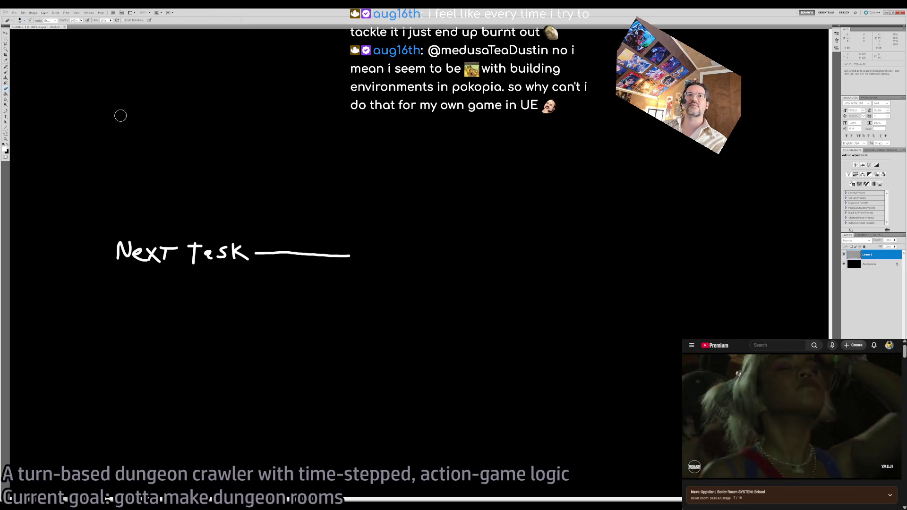
key(b)
mouse_move(324, 197)
mouse_down()
mouse_move(416, 242)
mouse_move(446, 292)
mouse_up()
key(ctrl+z)
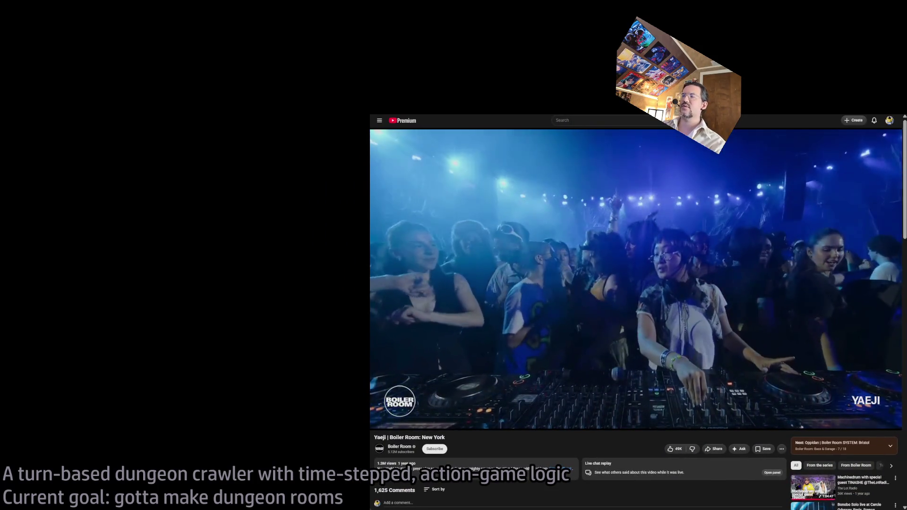
key(ctrl+t)
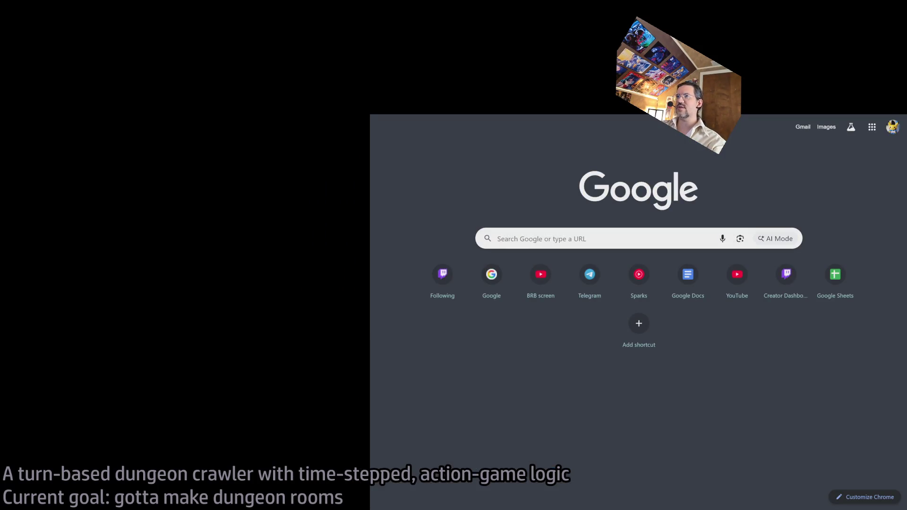
Search Google for "urban japan street" and show the image results
text(urban jp)
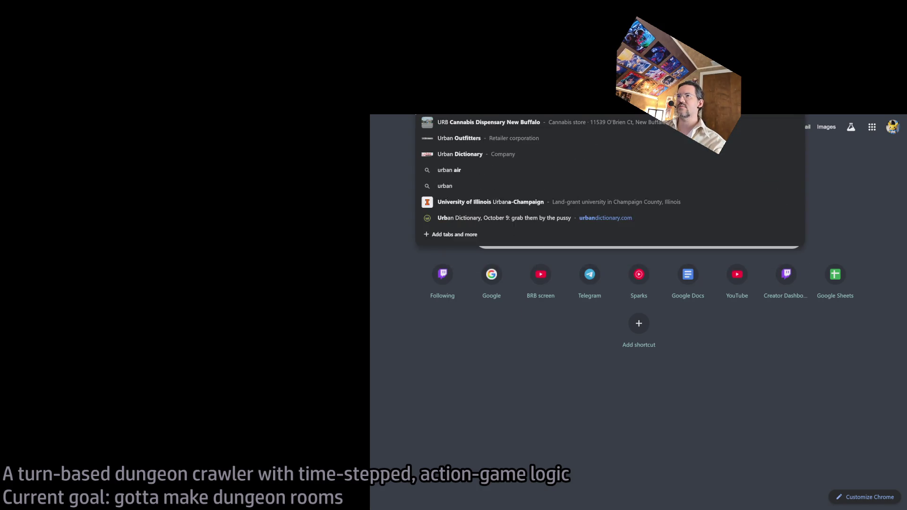
key(BackSpace)
text(apan street)
key(Return)
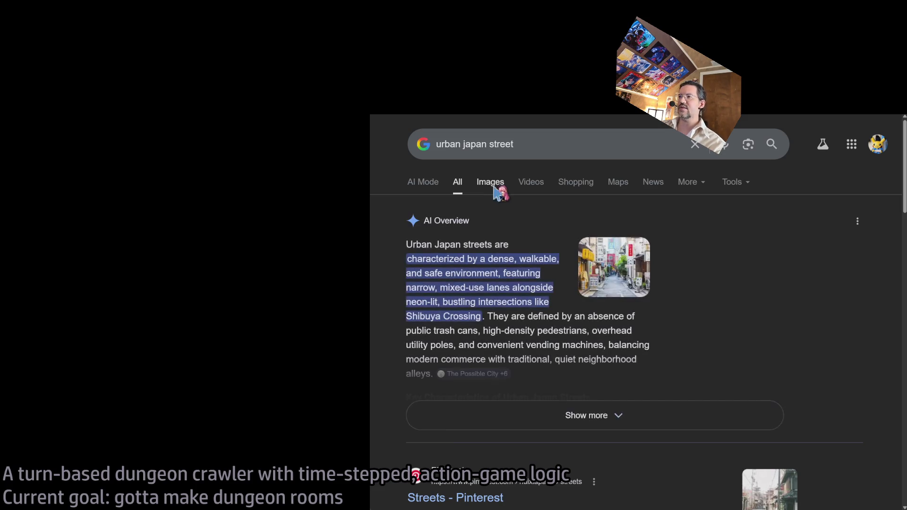
click(491, 183)
Browse down the results and preview the Instagram Shinjuku street photo
scroll(708, 341, down, 3)
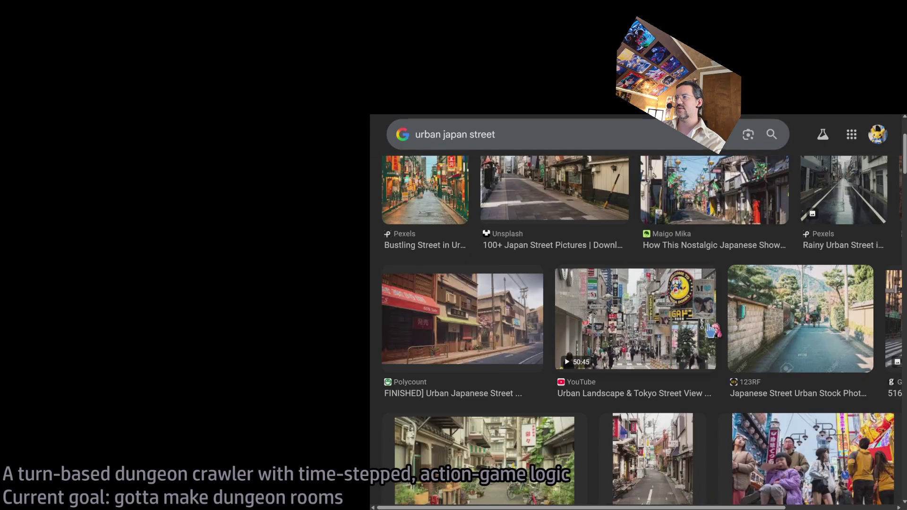
scroll(643, 344, down, 1)
scroll(490, 402, down, 3)
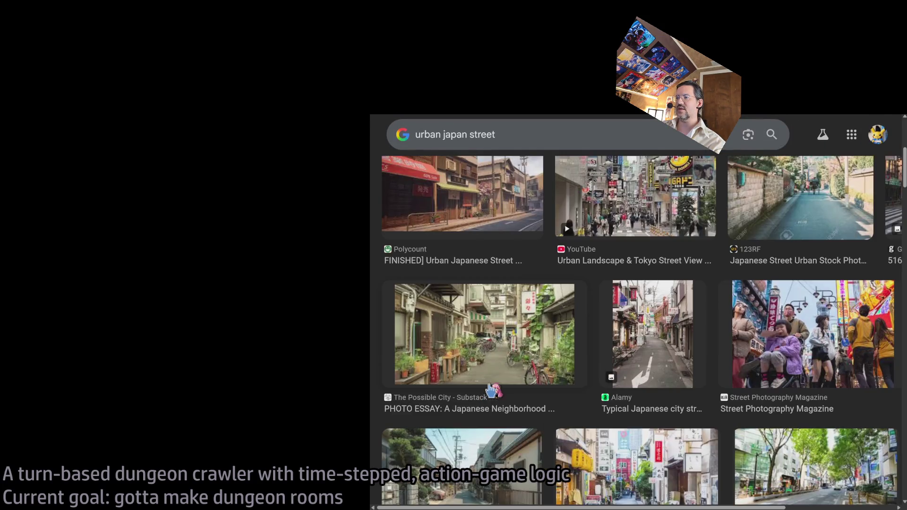
scroll(520, 364, down, 3)
scroll(524, 373, up, 5)
double_click(510, 134)
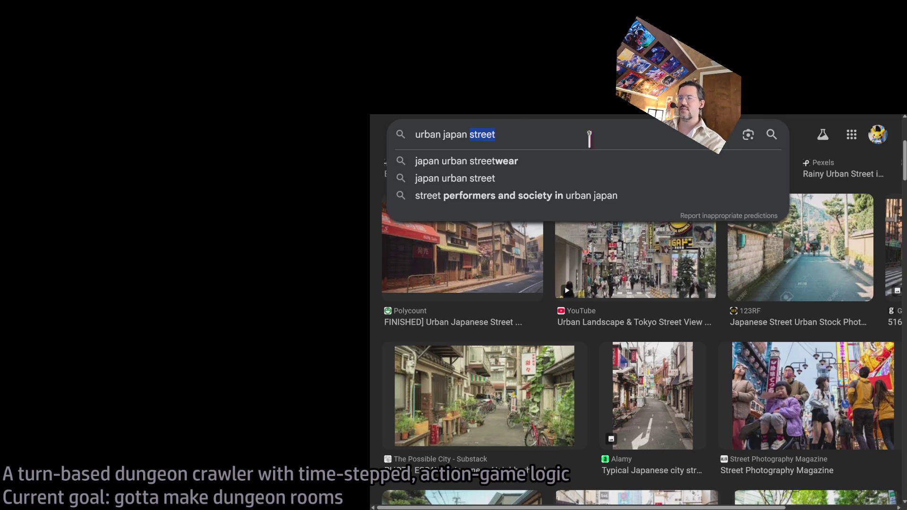
click(803, 137)
scroll(614, 320, down, 7)
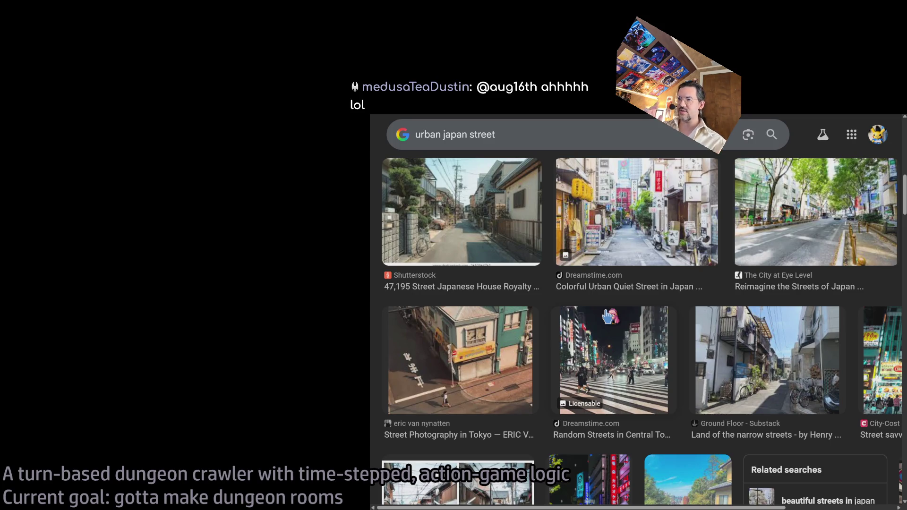
scroll(581, 340, down, 10)
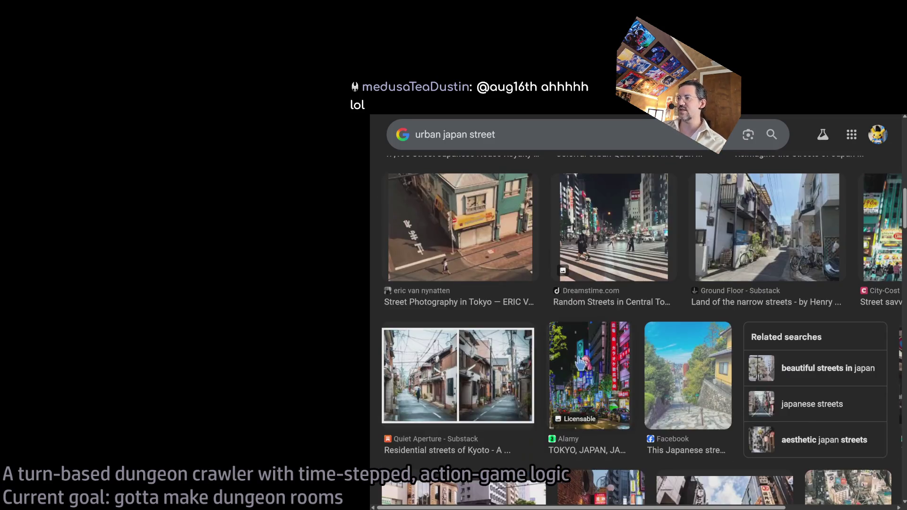
scroll(533, 309, down, 1)
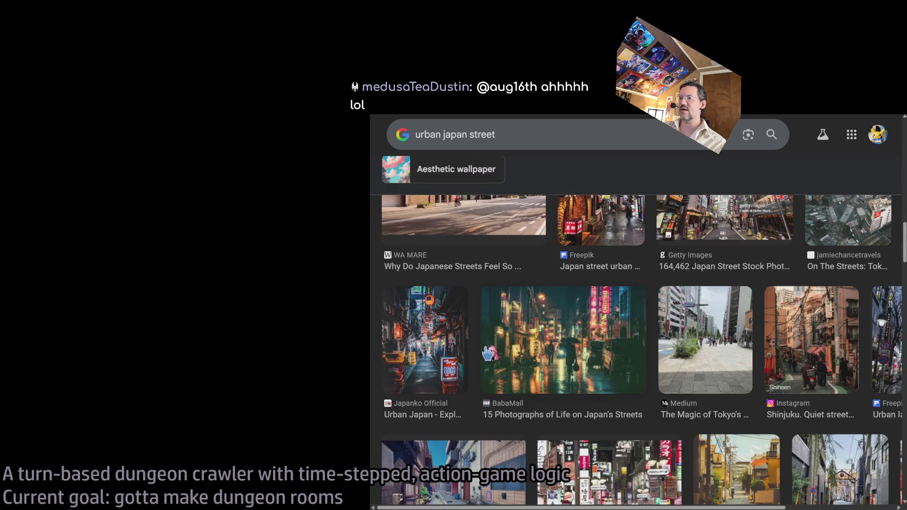
click(807, 329)
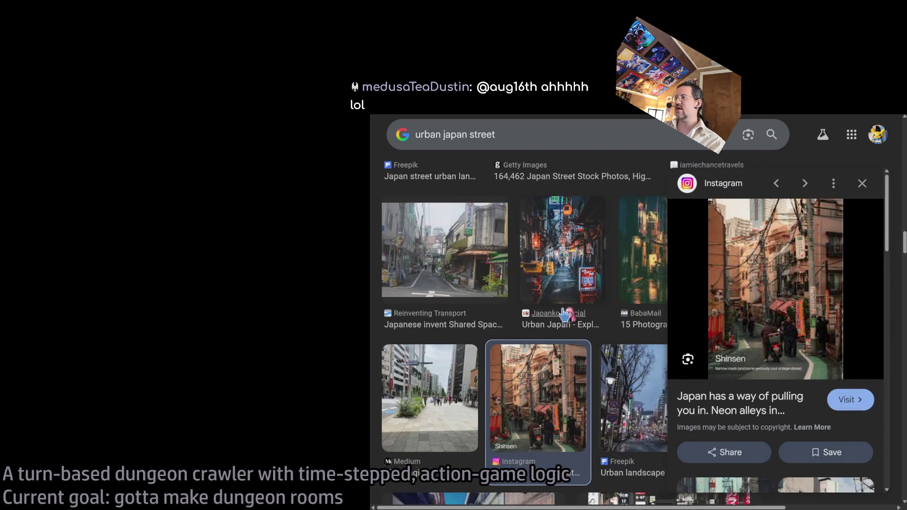
Preview the Instagram Tokyo street, Behance neon alley and GoodFon Tokyo night street images
scroll(565, 314, down, 4)
scroll(571, 338, down, 4)
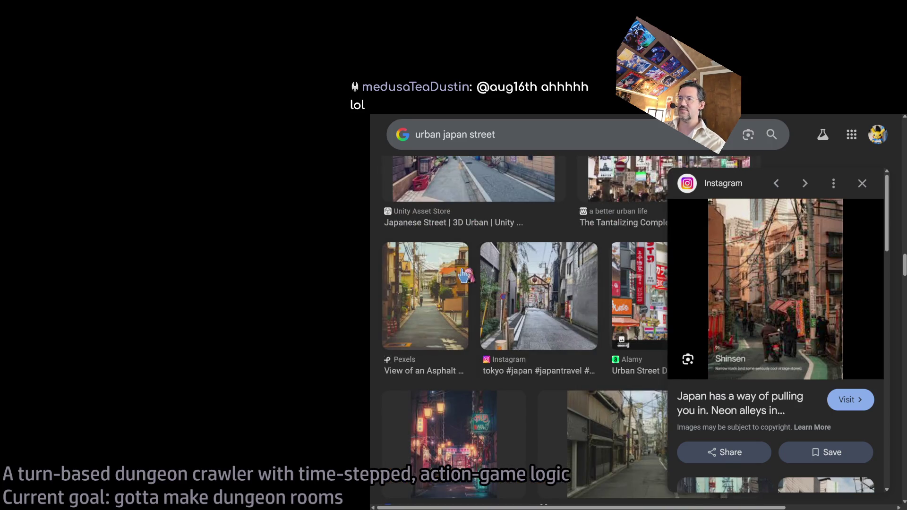
click(545, 279)
scroll(520, 337, down, 1)
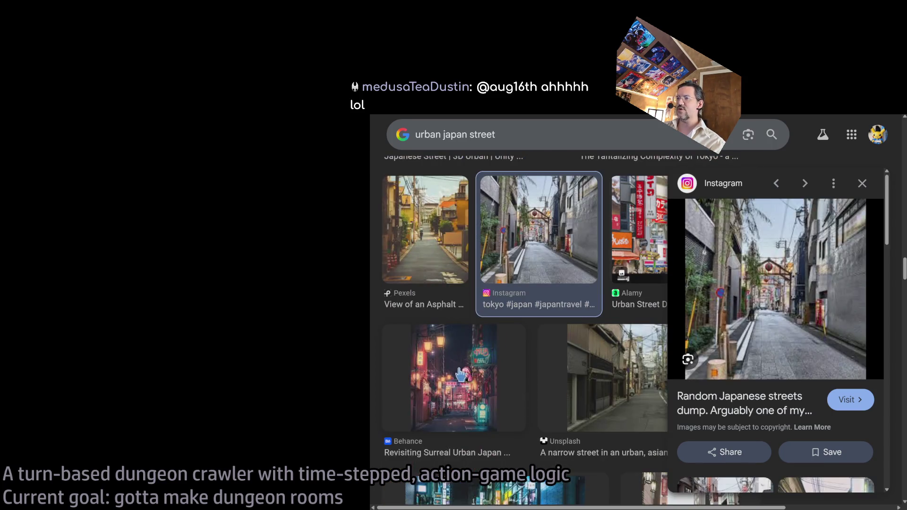
click(460, 373)
scroll(555, 338, down, 4)
click(531, 333)
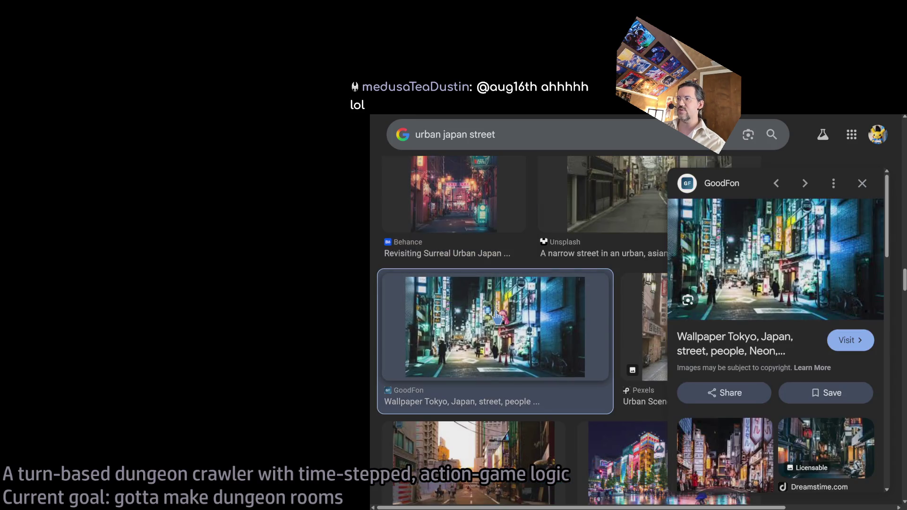
Step to the next image, close the preview, then preview the Shutterstock little alley Tokyo photo
scroll(531, 332, down, 1)
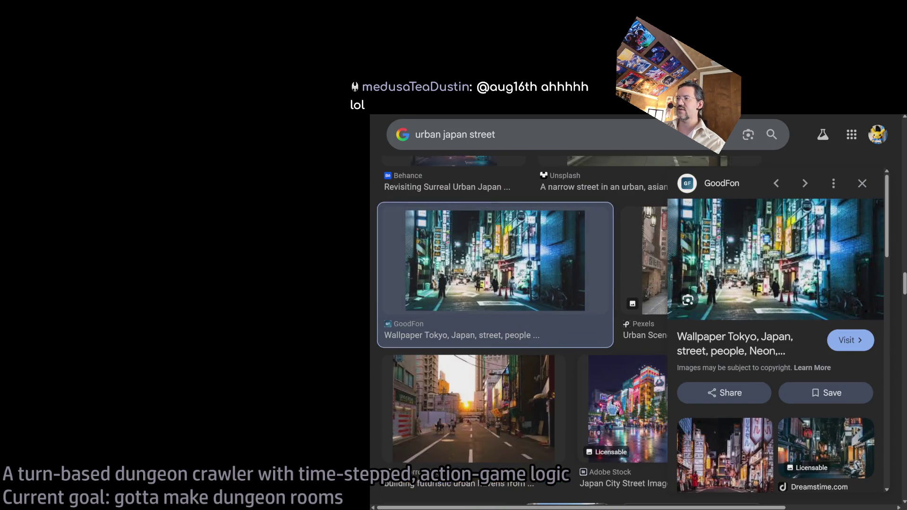
key(Right)
scroll(513, 349, down, 3)
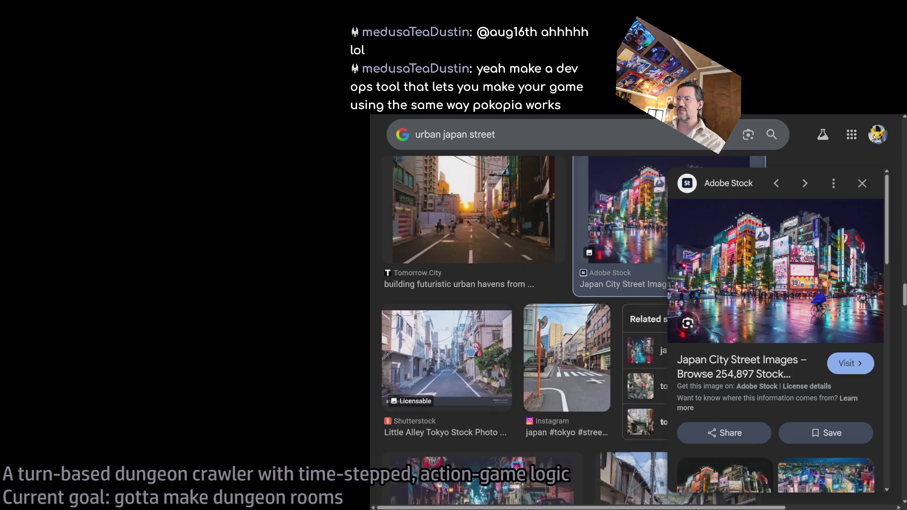
key(Escape)
click(447, 352)
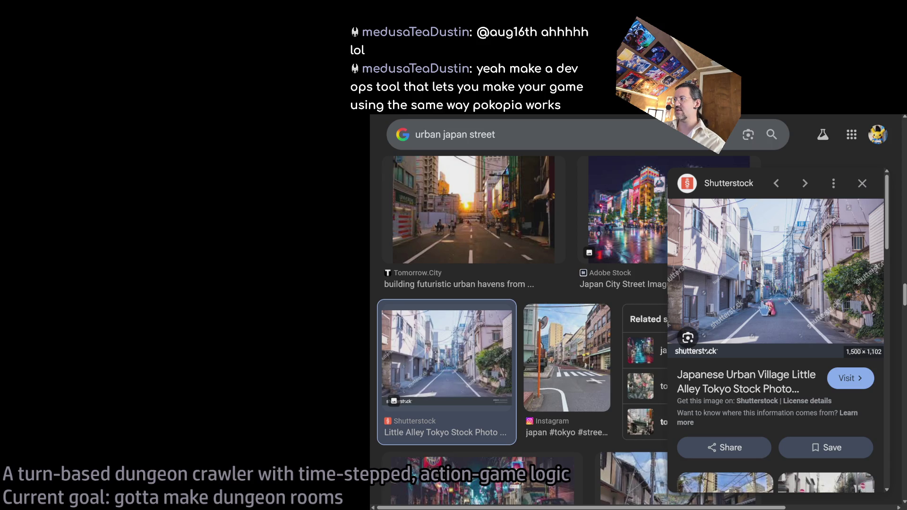
Scroll further and preview the Alamy photo of a Nezu street
scroll(538, 394, down, 3)
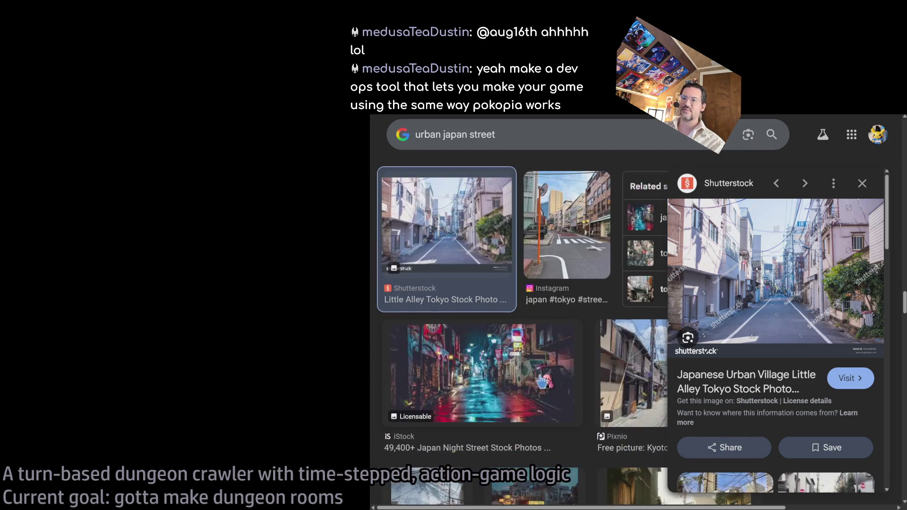
scroll(543, 378, down, 2)
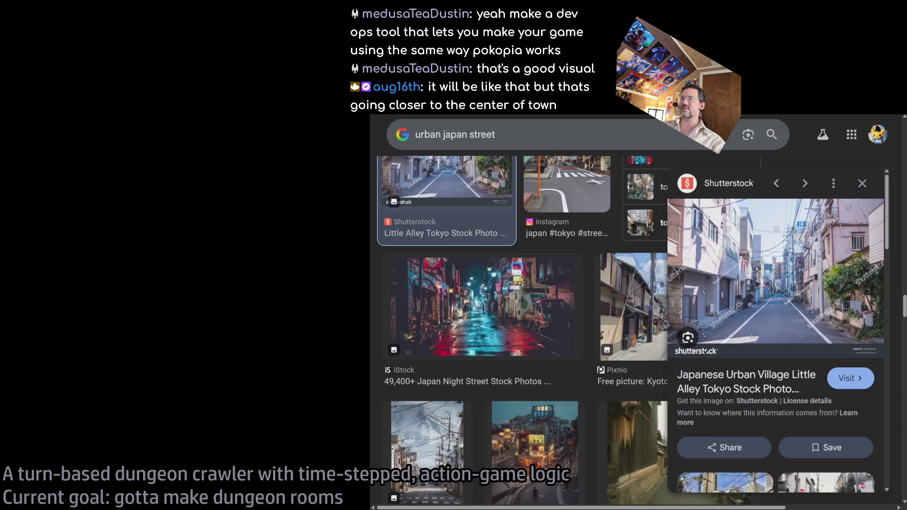
scroll(559, 337, down, 5)
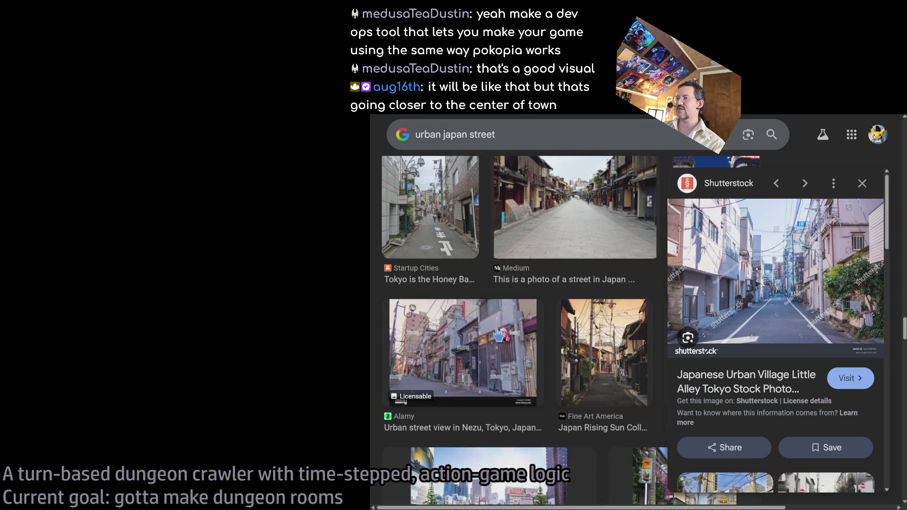
click(499, 336)
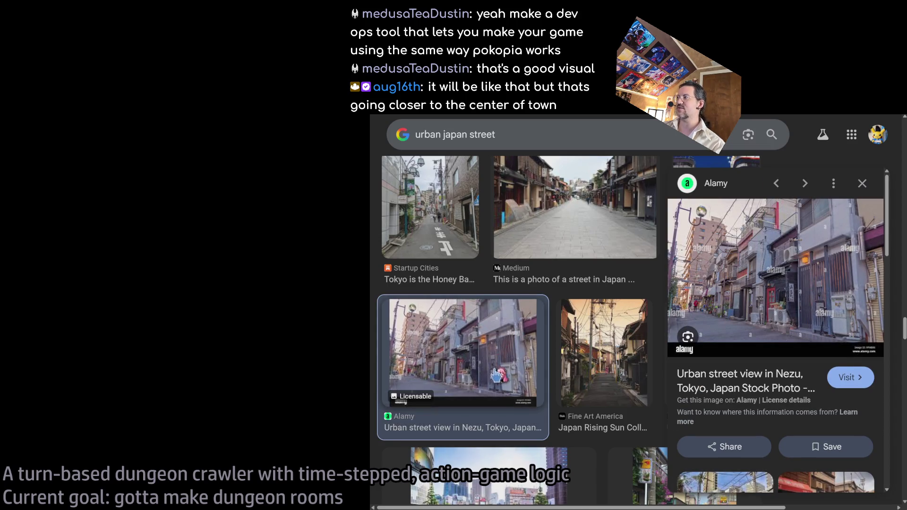
scroll(494, 359, down, 3)
scroll(542, 321, down, 3)
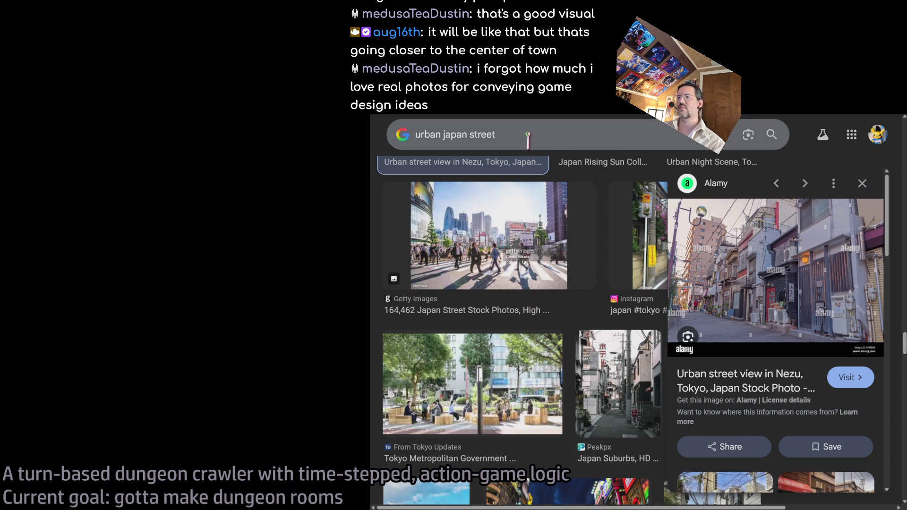
double_click(437, 134)
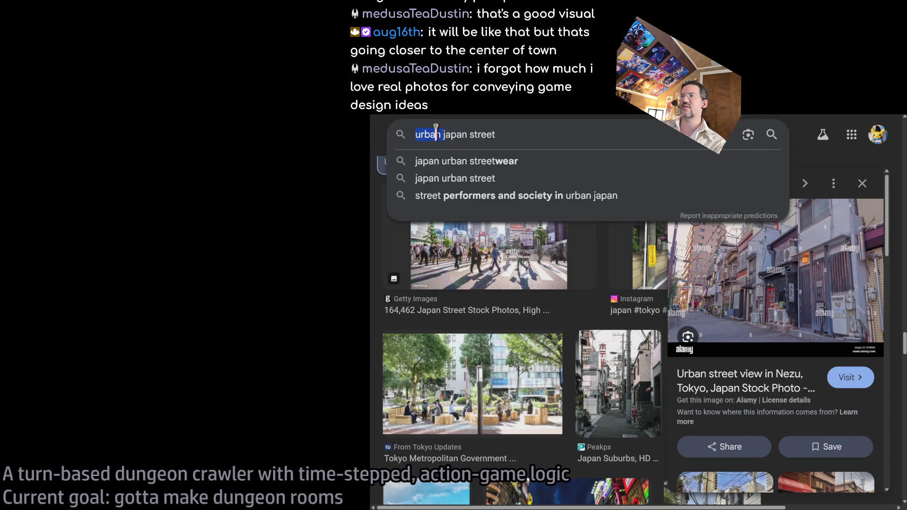
Search "suburban japan street" and preview the Alamy shopping street, 4K Japan Walk and Kyoto dusk results
text(suburban)
key(Return)
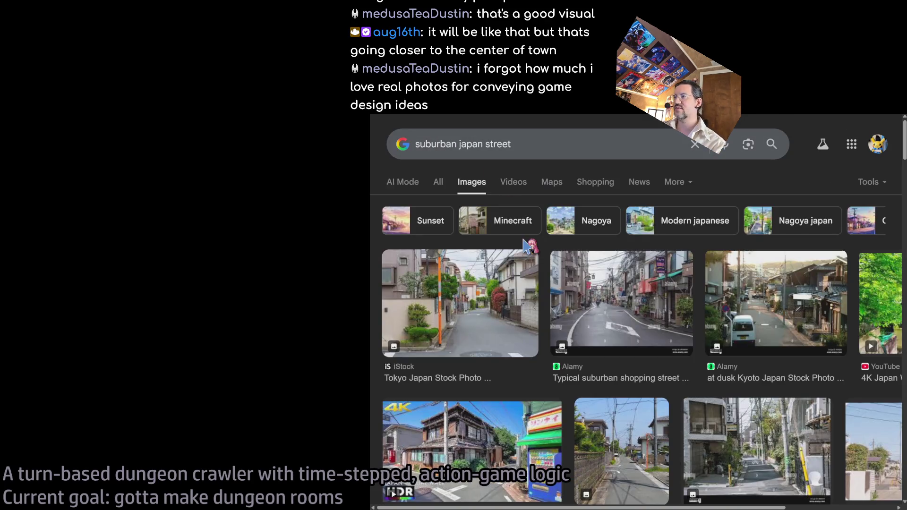
click(567, 298)
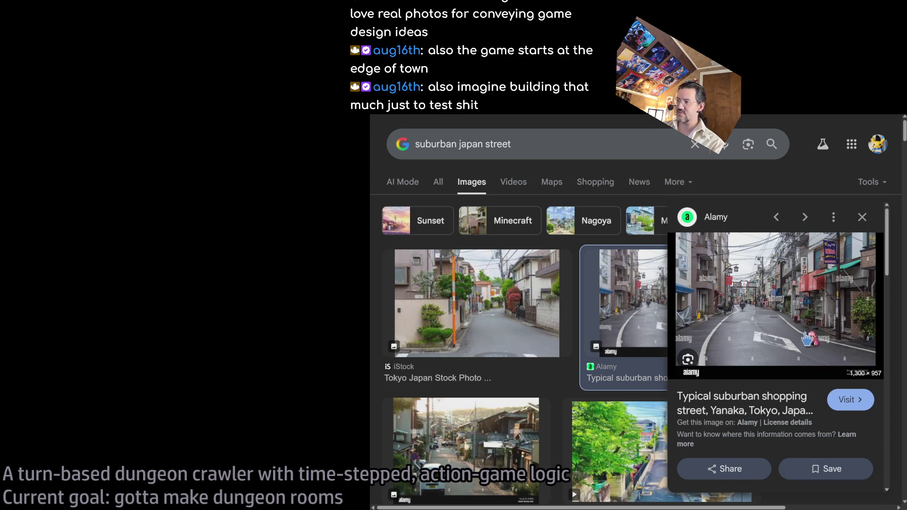
scroll(473, 331, down, 1)
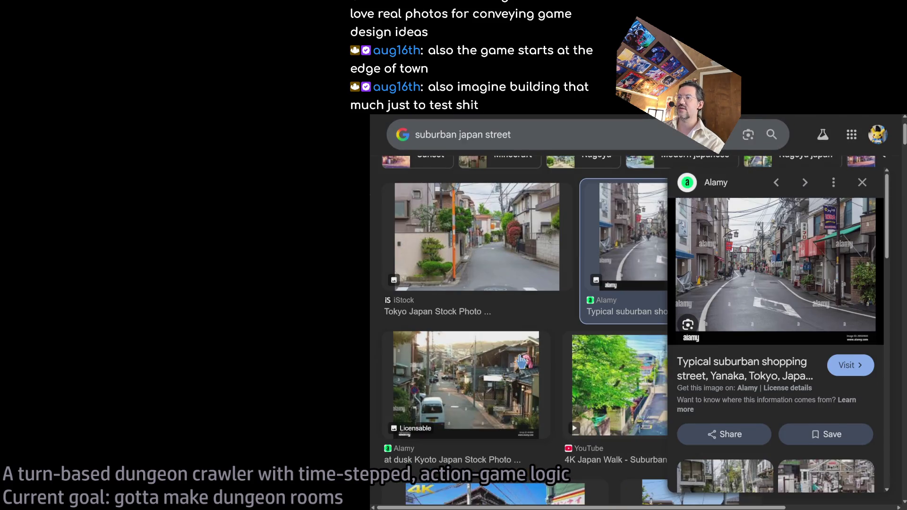
click(614, 383)
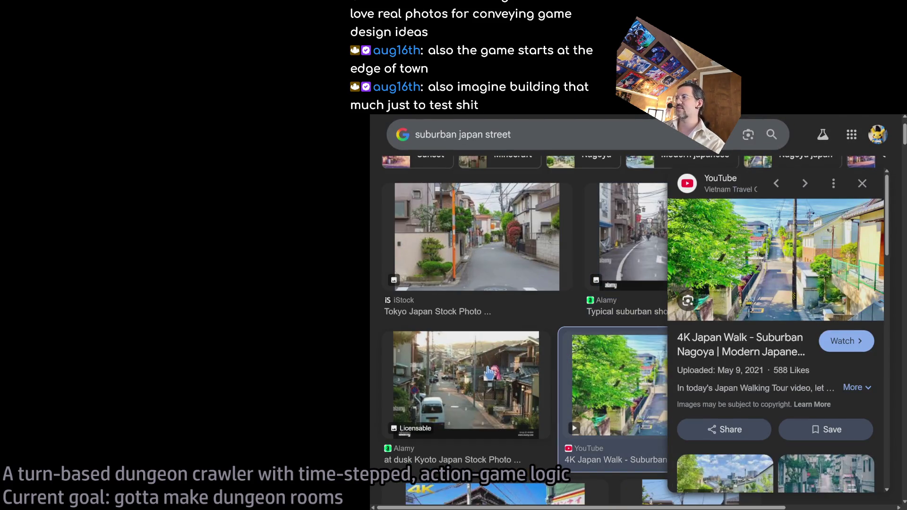
click(490, 377)
Preview the Tokyo Suburbs walk video, Alamy suburban Tokyo photo and Suburban Tokyo Evening Walk video
scroll(517, 373, down, 3)
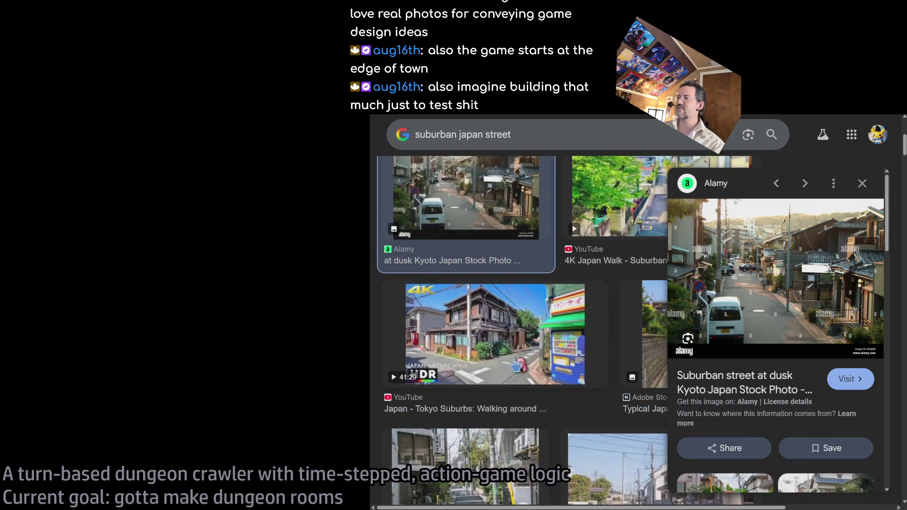
click(519, 339)
scroll(519, 340, down, 2)
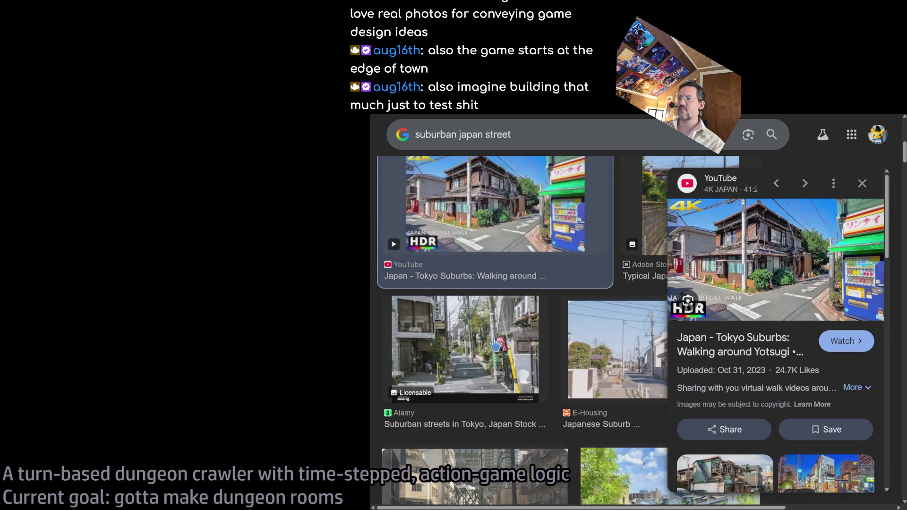
click(495, 344)
scroll(495, 344, down, 3)
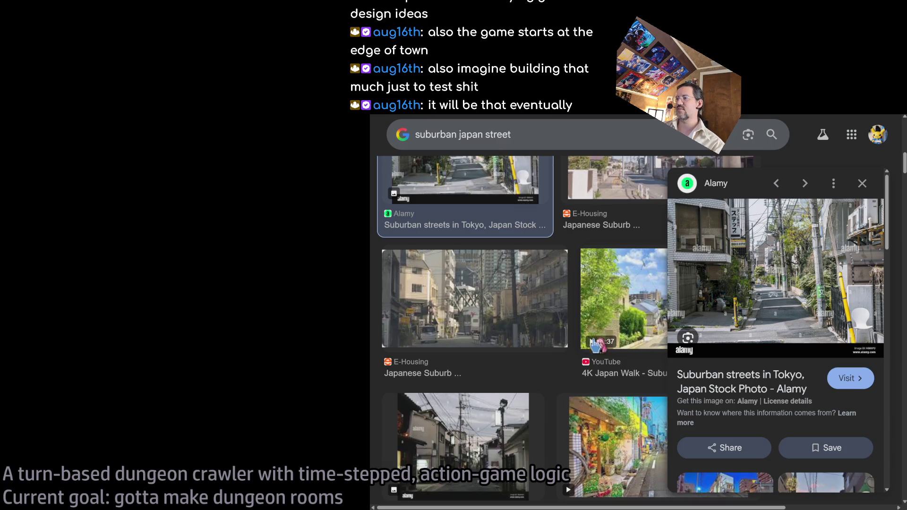
scroll(597, 342, down, 1)
click(607, 376)
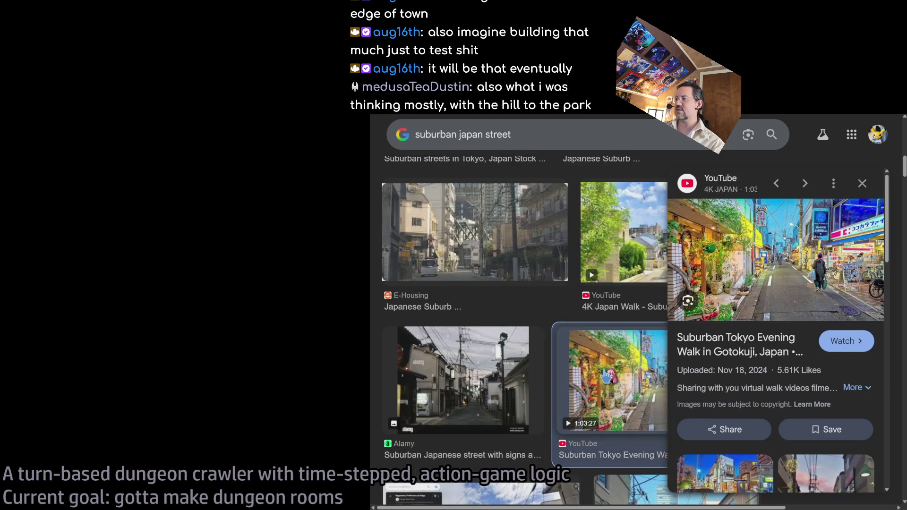
Preview the Dreamstime suburban street image and the Shutterstock suburban street photo
scroll(575, 381, down, 2)
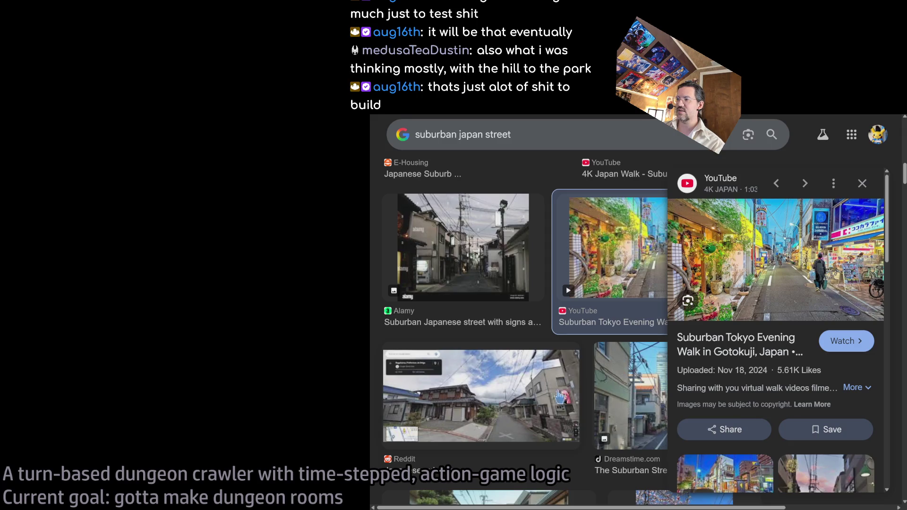
click(630, 380)
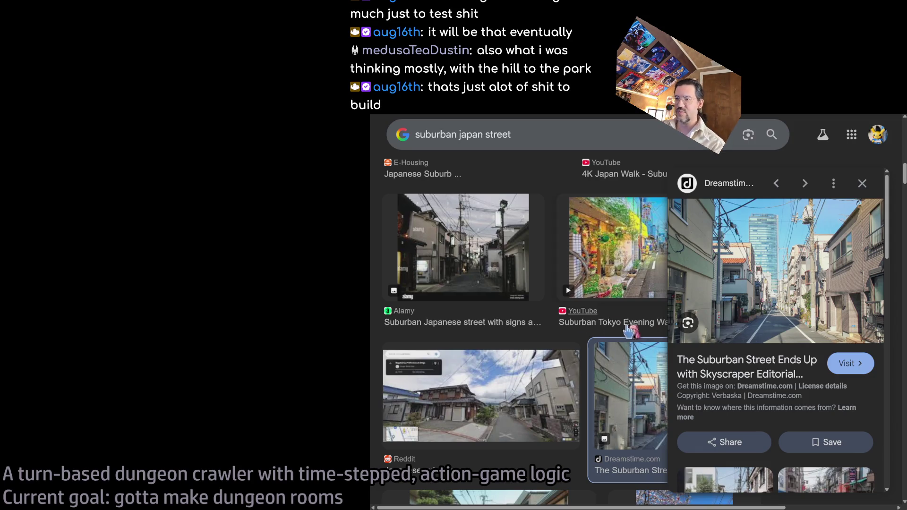
scroll(536, 349, down, 3)
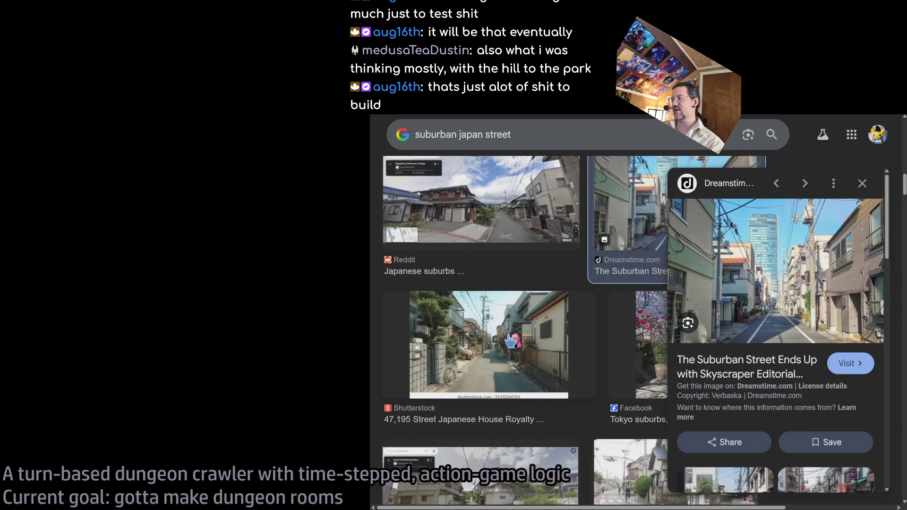
click(511, 341)
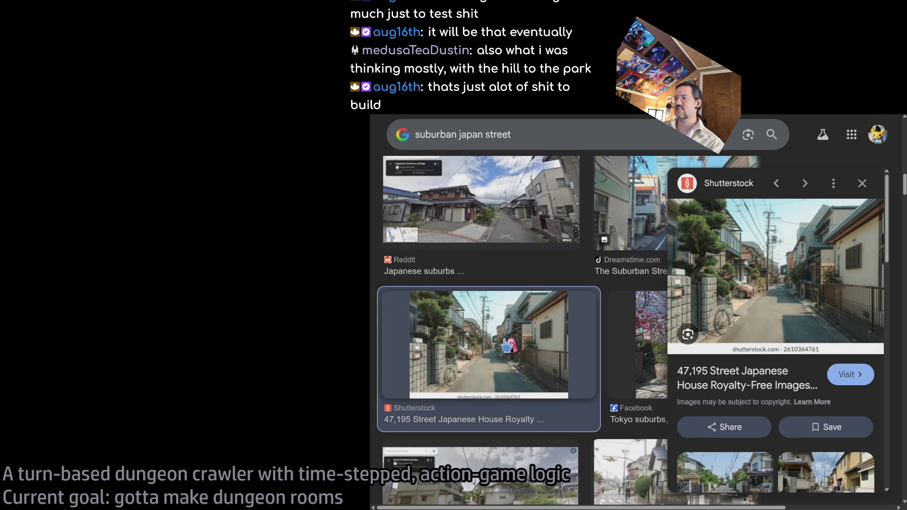
scroll(538, 340, down, 2)
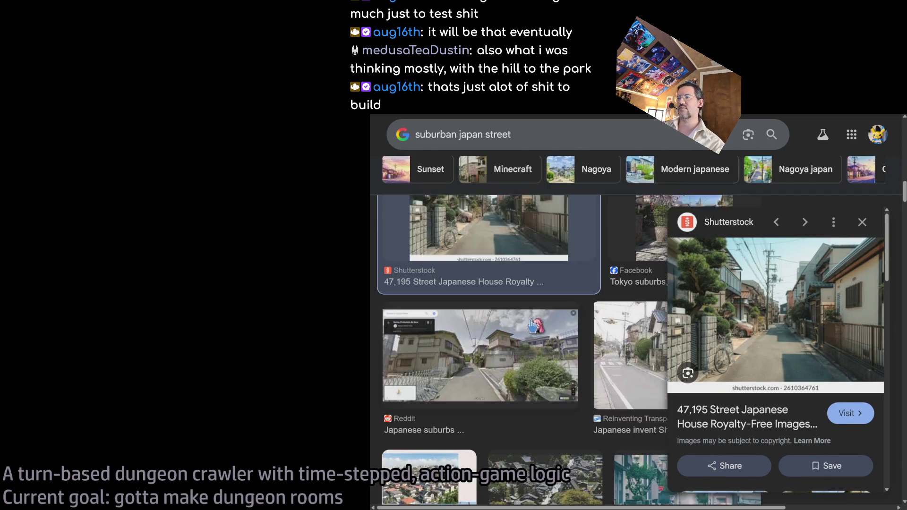
scroll(534, 326, down, 3)
scroll(531, 331, down, 3)
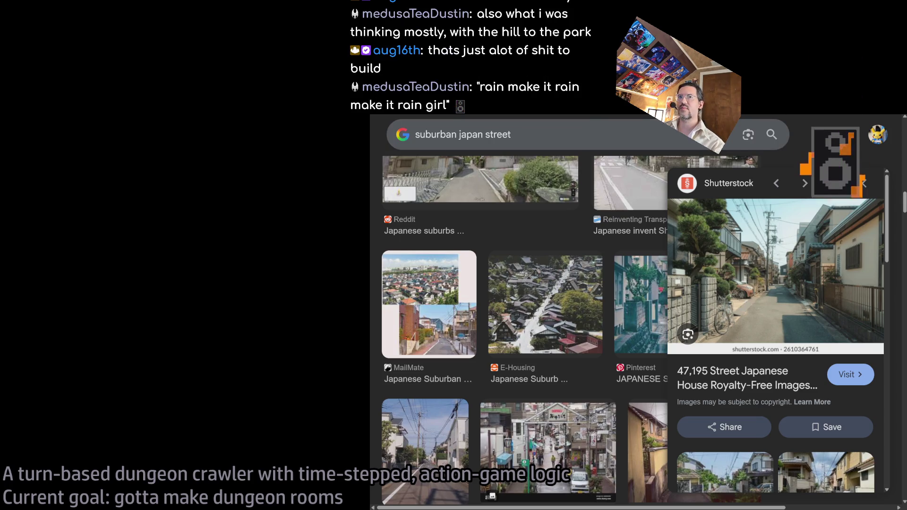
Close the image preview to show the full results grid
key(ctrl+l)
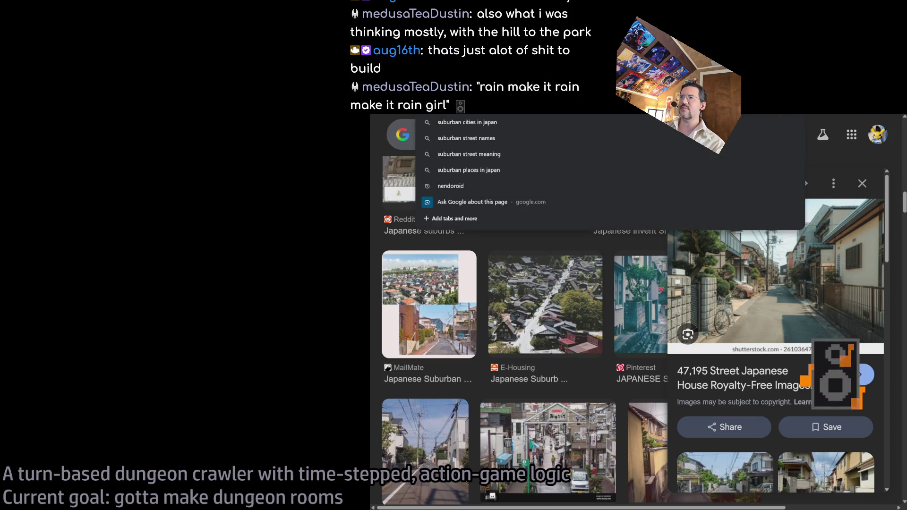
key(Escape)
scroll(848, 226, up, 10)
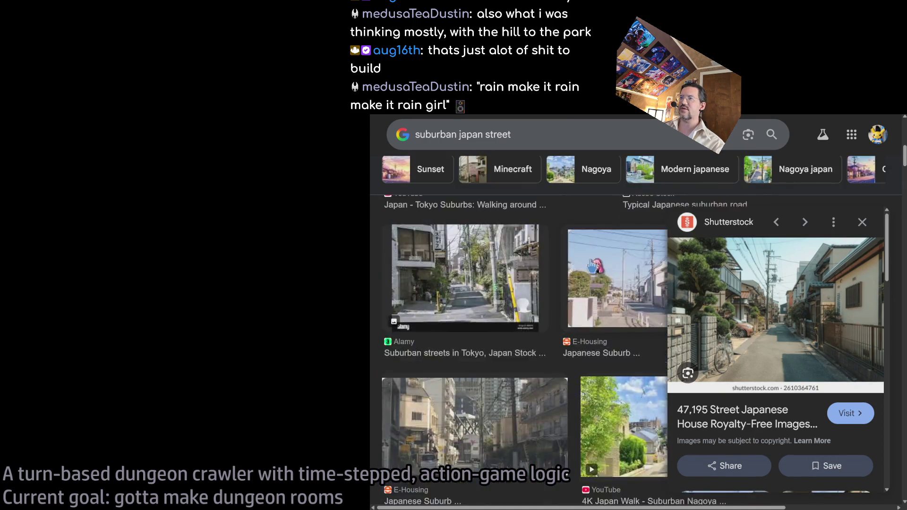
click(862, 217)
scroll(864, 283, up, 5)
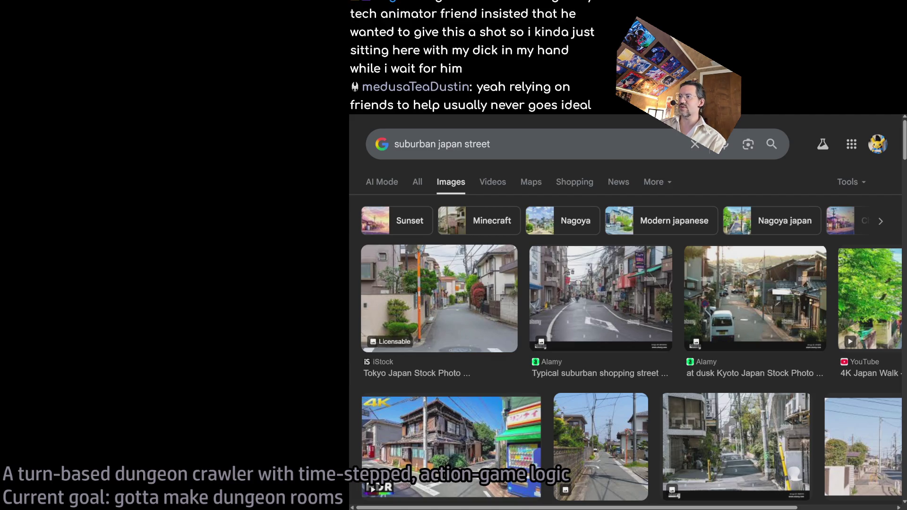
Preview the Tokyo Suburbs walking video and the Suburban Tokyo Evening Walk video
scroll(754, 274, down, 2)
click(451, 380)
scroll(526, 398, down, 4)
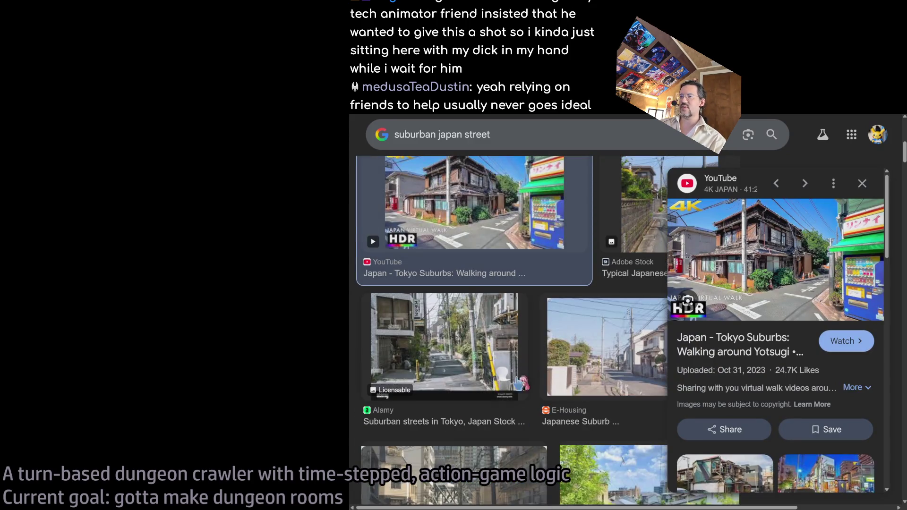
scroll(526, 398, down, 3)
scroll(477, 340, down, 3)
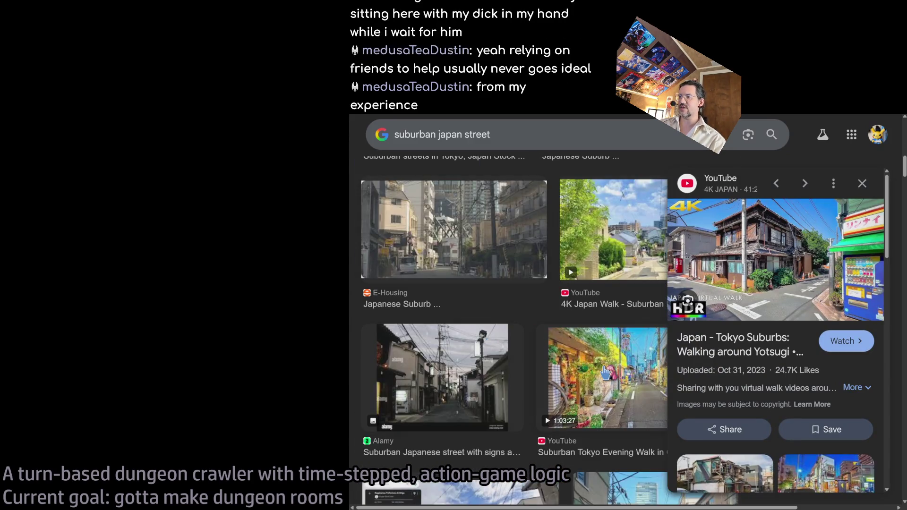
click(606, 373)
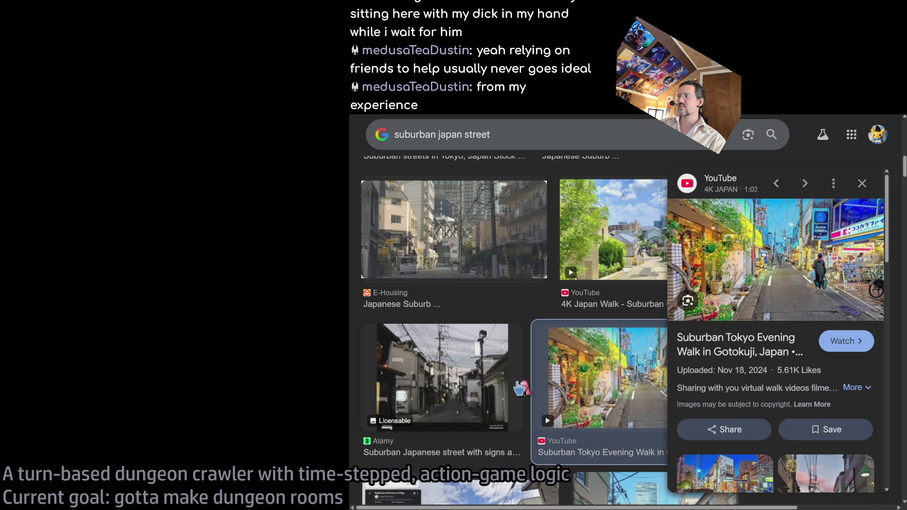
Scroll back up through the results and close the video preview
scroll(519, 388, down, 4)
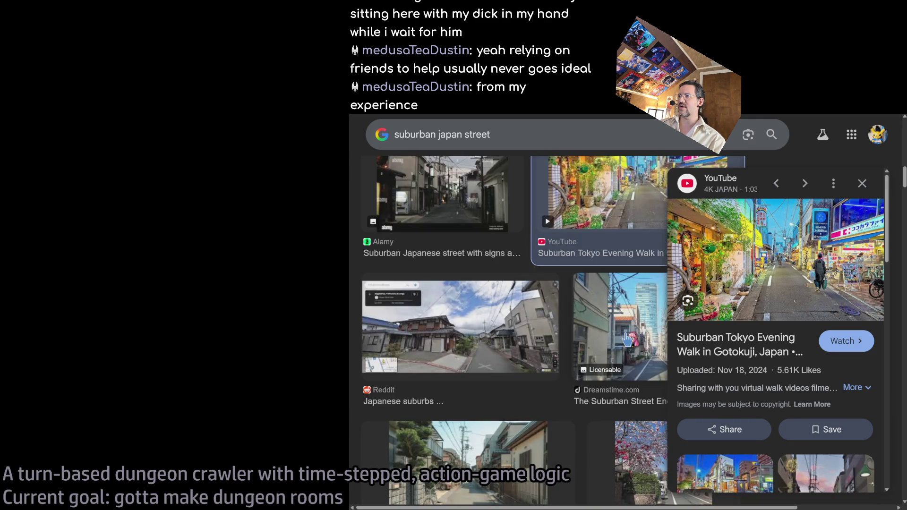
scroll(627, 339, up, 5)
scroll(492, 286, up, 2)
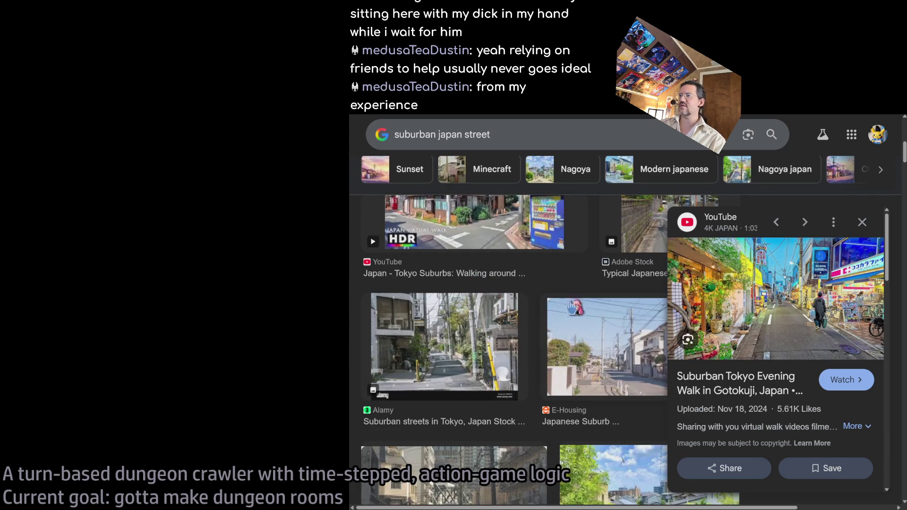
scroll(542, 327, up, 1)
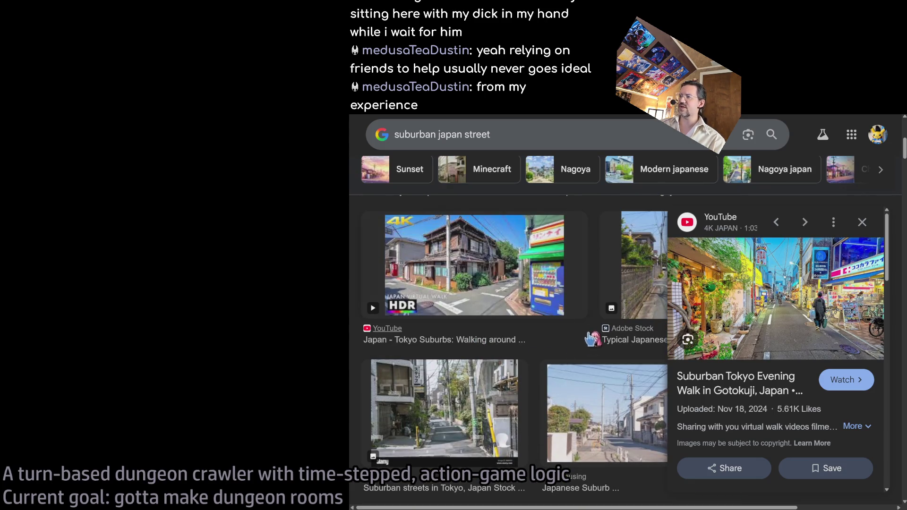
scroll(597, 327, up, 2)
scroll(598, 327, up, 1)
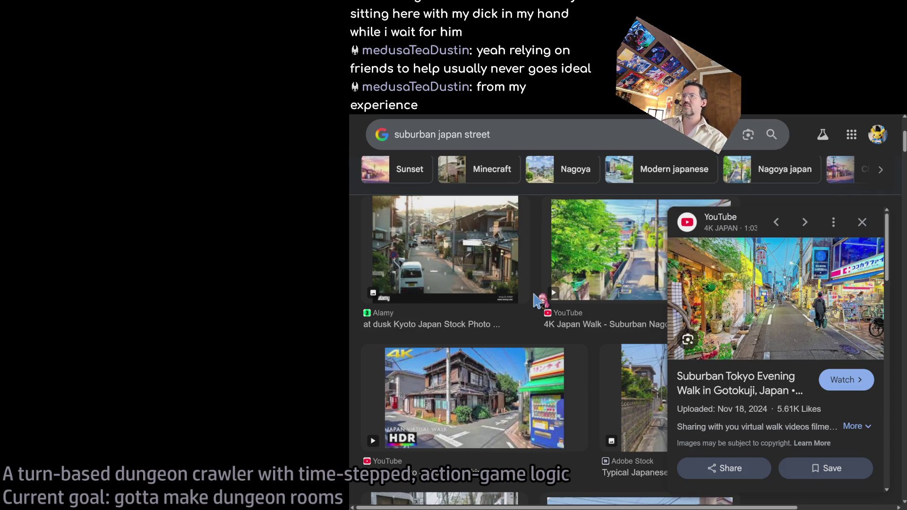
scroll(534, 301, up, 3)
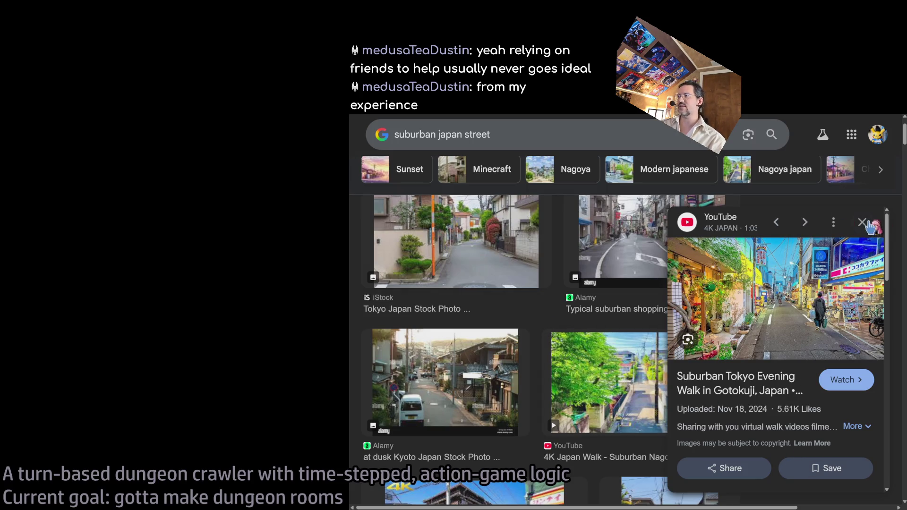
key(Escape)
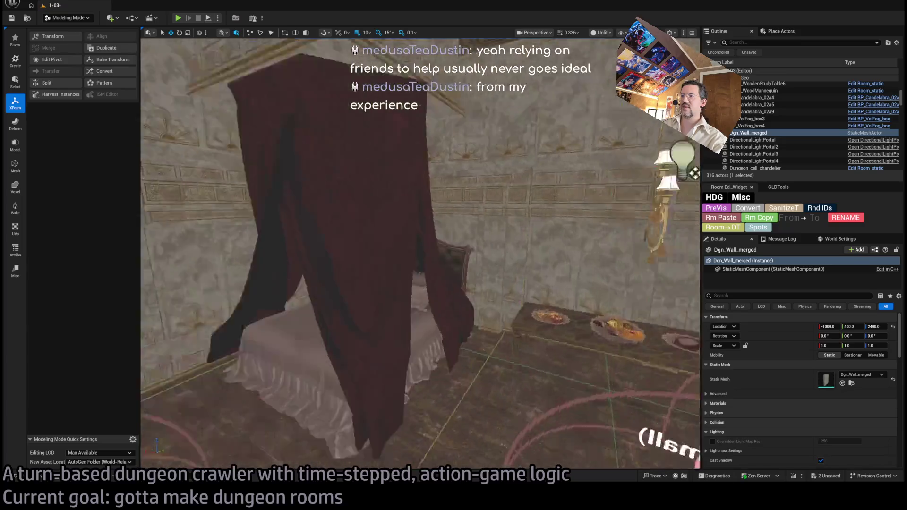
Try rotating the doorway wall and the large wall, leaving both unchanged
click(326, 292)
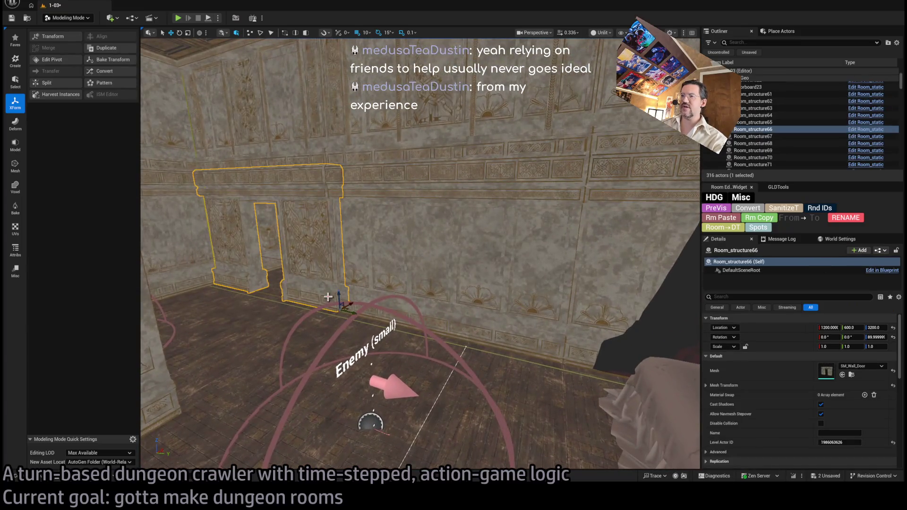
key(e)
drag(364, 319, 511, 315)
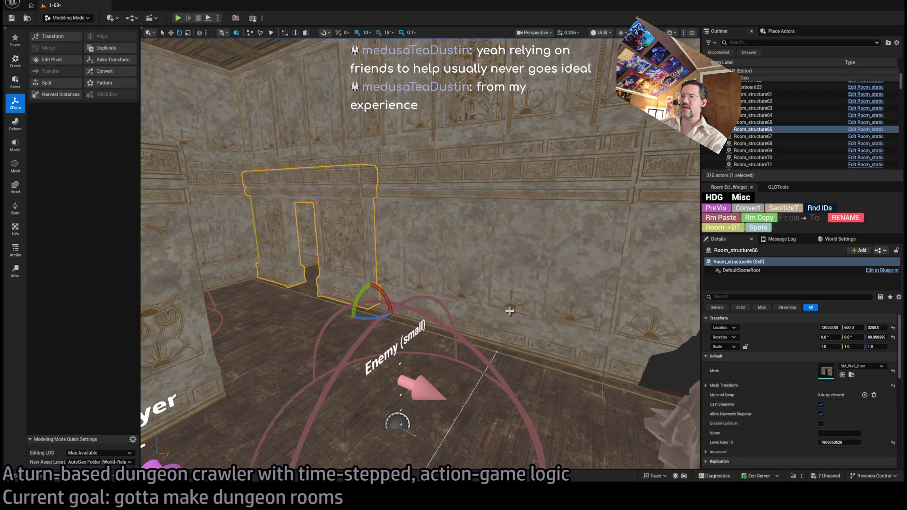
click(517, 337)
mouse_move(582, 374)
mouse_down()
mouse_move(577, 359)
mouse_move(614, 369)
mouse_move(572, 360)
mouse_up()
Delete the curtain, globe and a third prop, then undo the deletion
mouse_move(479, 368)
mouse_down()
mouse_move(479, 387)
mouse_move(510, 388)
mouse_move(462, 369)
mouse_move(477, 376)
mouse_up()
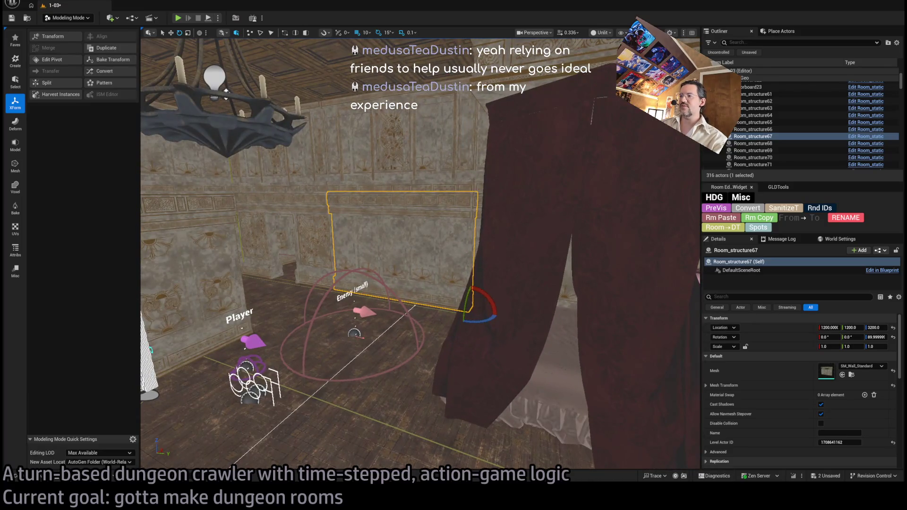
ctrl+click(494, 285)
drag(494, 286, 265, 185)
ctrl+click(247, 175)
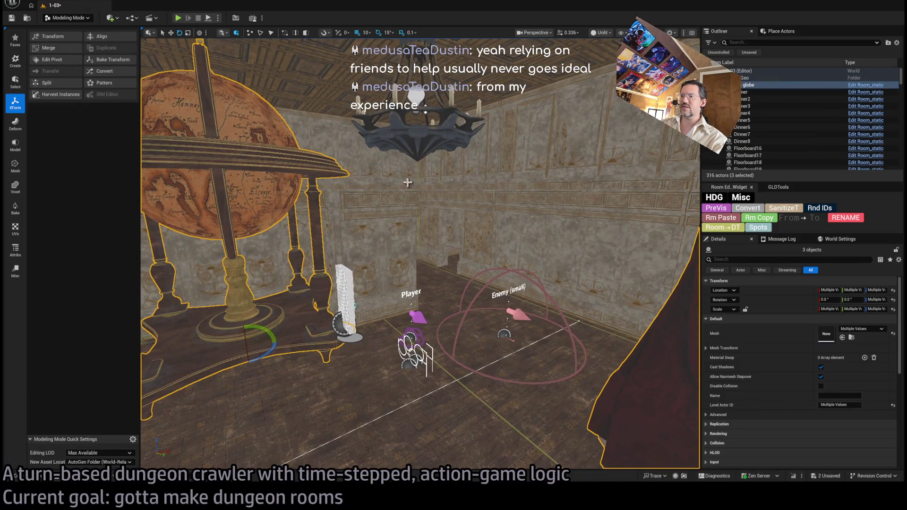
key(Delete)
drag(448, 244, 444, 264)
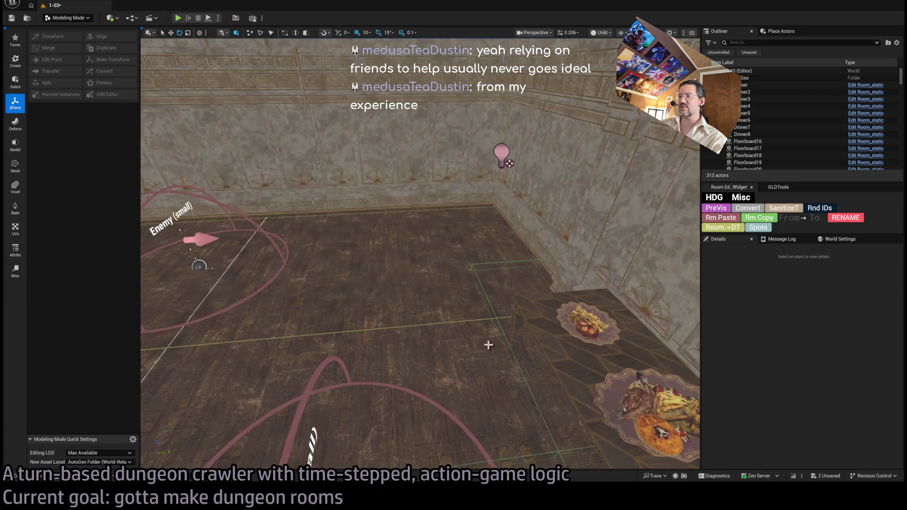
key(ctrl+z)
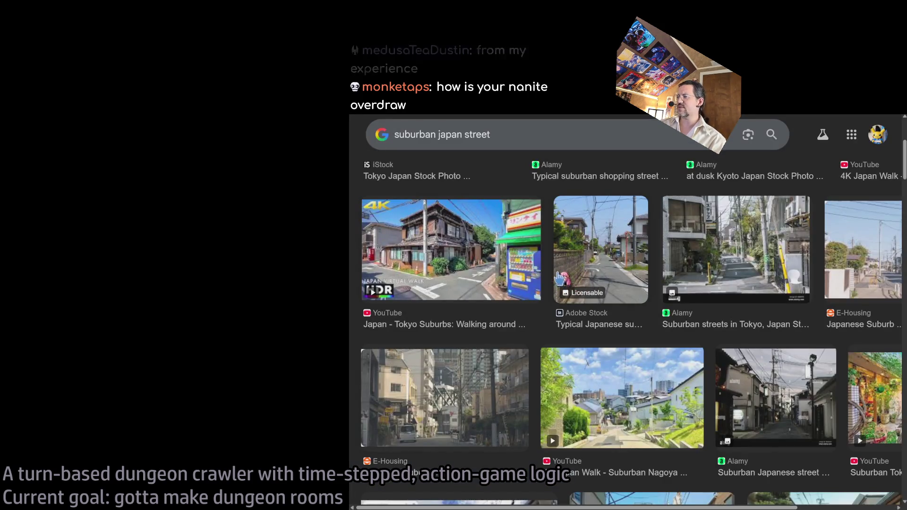
Scroll through the "suburban japan street" image results in Chrome
scroll(583, 283, down, 4)
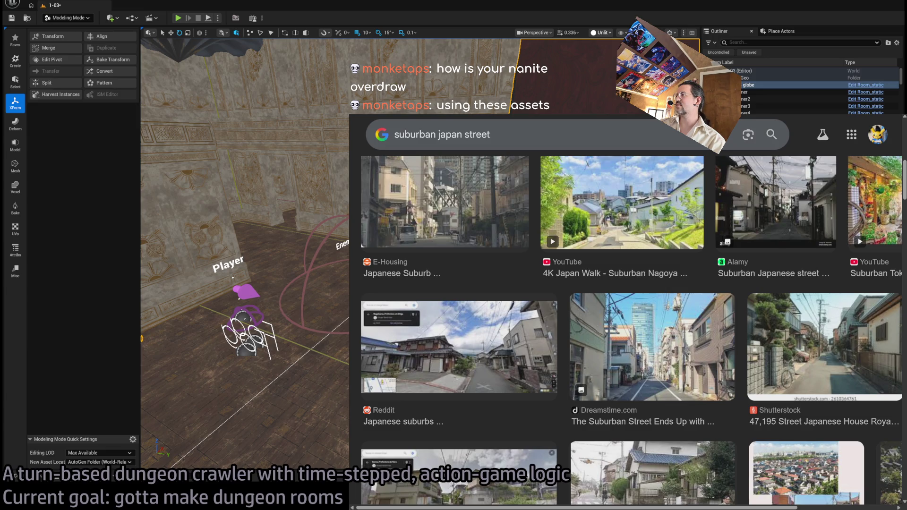
Switch to Overdraw view and fly past the orange and purple walls to the round table
key(alt+8)
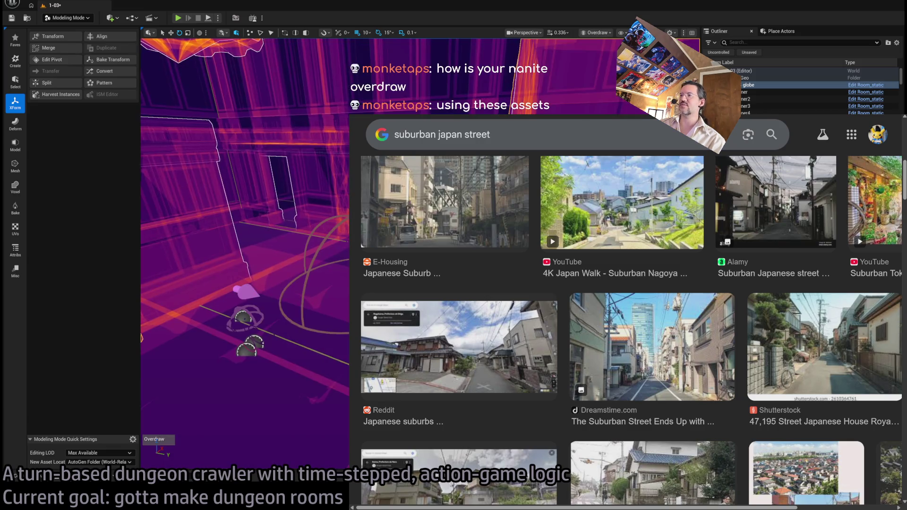
key(w)
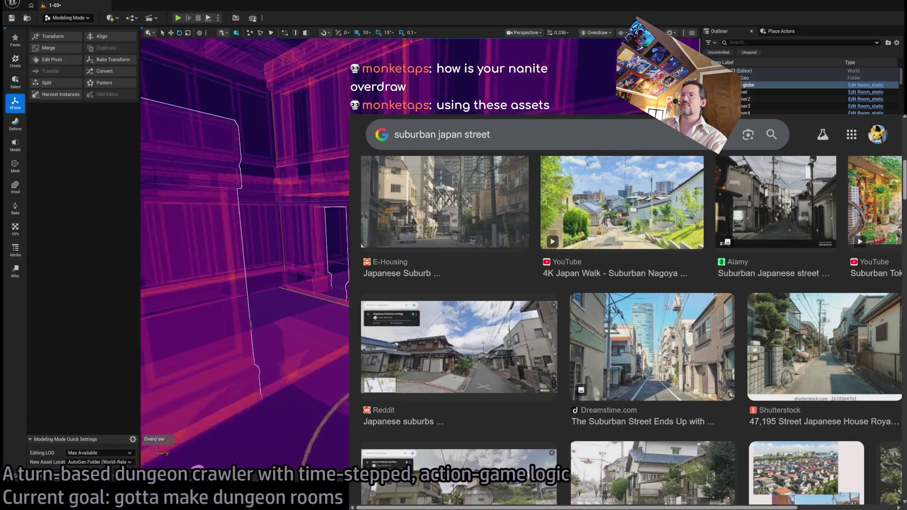
key(w)
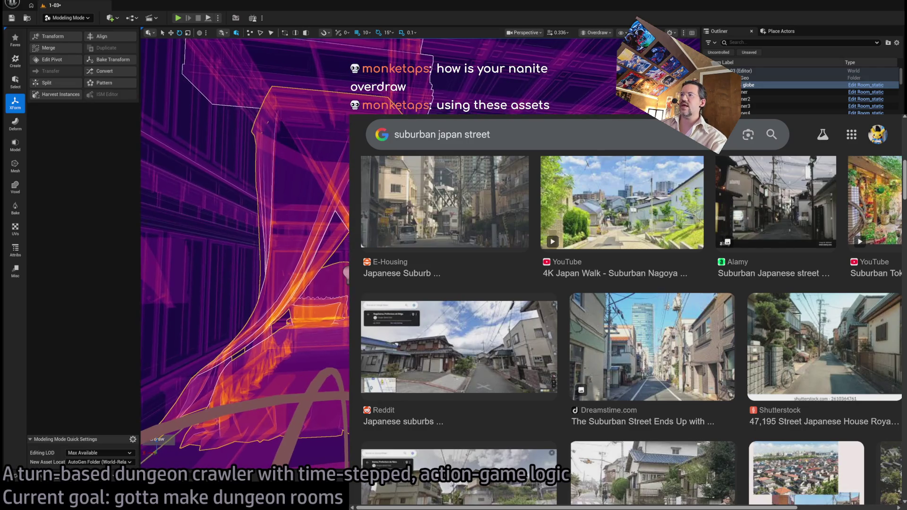
key(w)
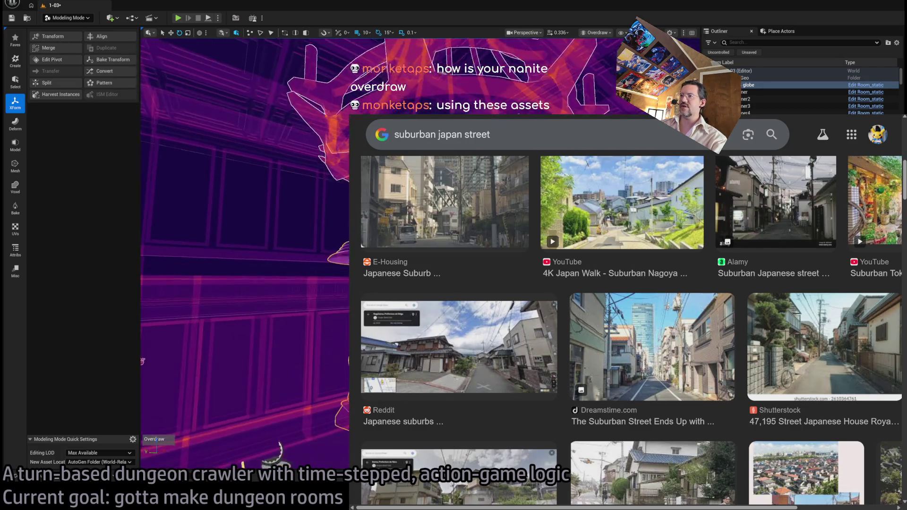
key(w)
key(w)
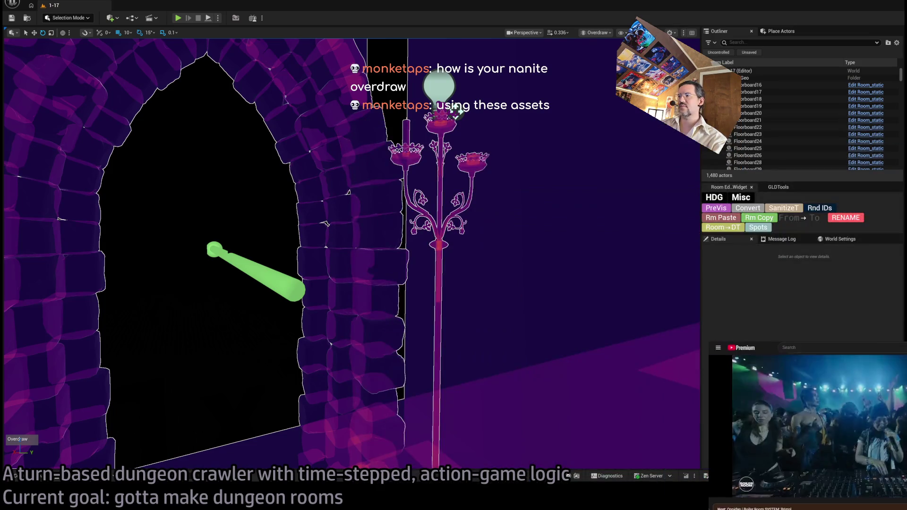
Fly through the chandelier hall and doorway, comparing Lit and Unlit shading
drag(456, 111, 589, 180)
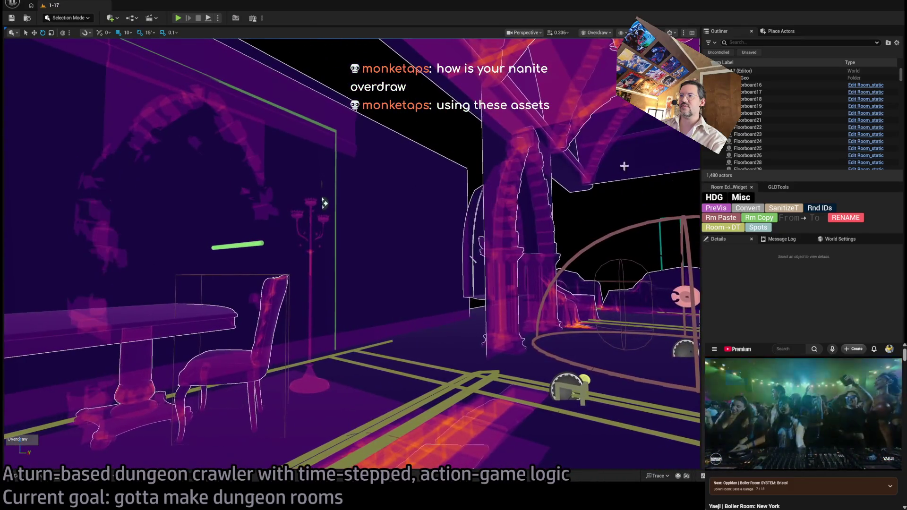
drag(395, 214, 395, 214)
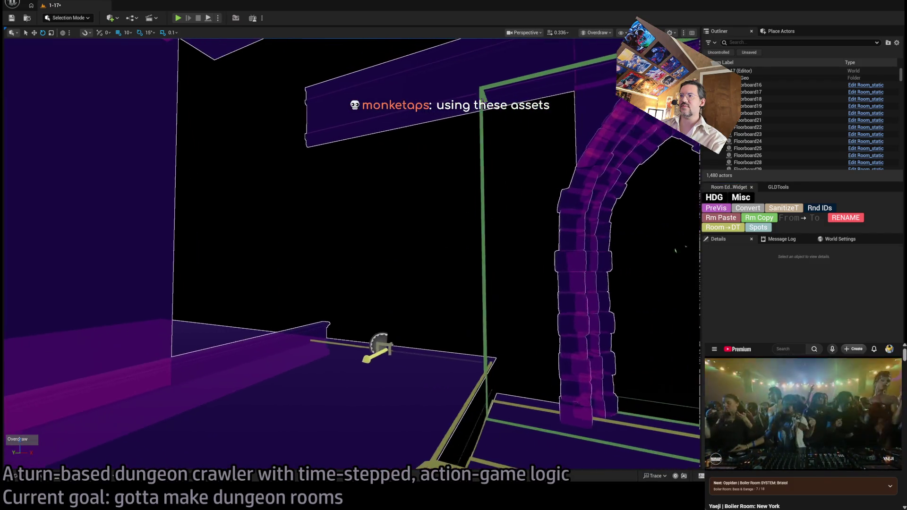
key(alt+4)
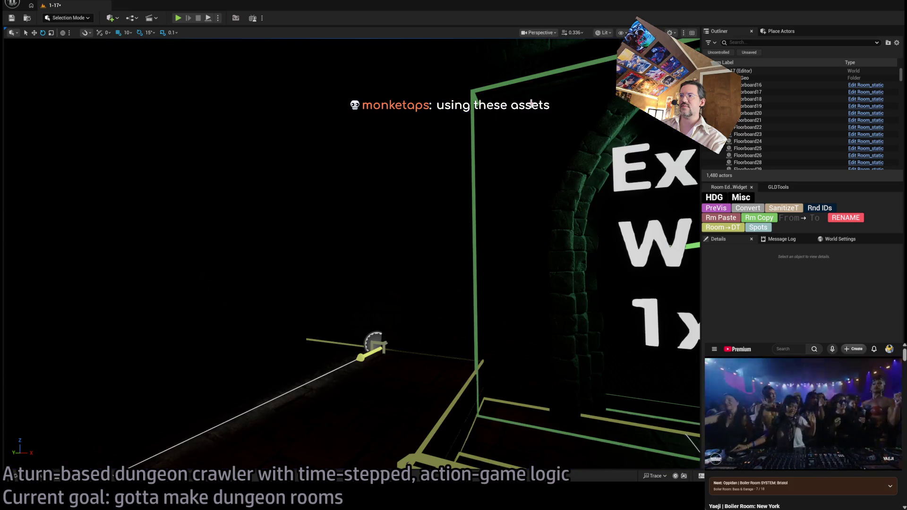
key(alt+3)
drag(395, 214, 396, 214)
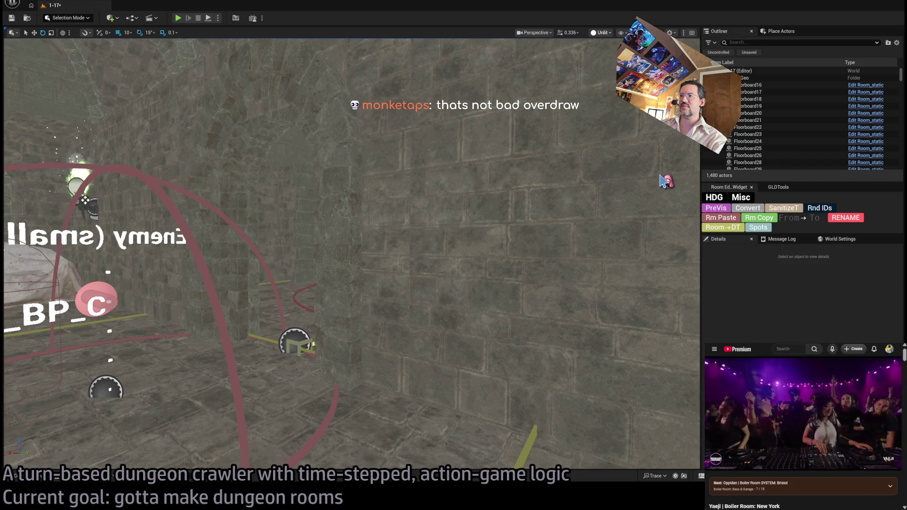
Switch to Nanite overdraw, fly through the arch and select the Enemy (large) spawn marker
key(alt+0)
mouse_move(600, 215)
mouse_down()
mouse_move(600, 159)
mouse_move(572, 143)
mouse_move(588, 149)
mouse_up()
click(430, 237)
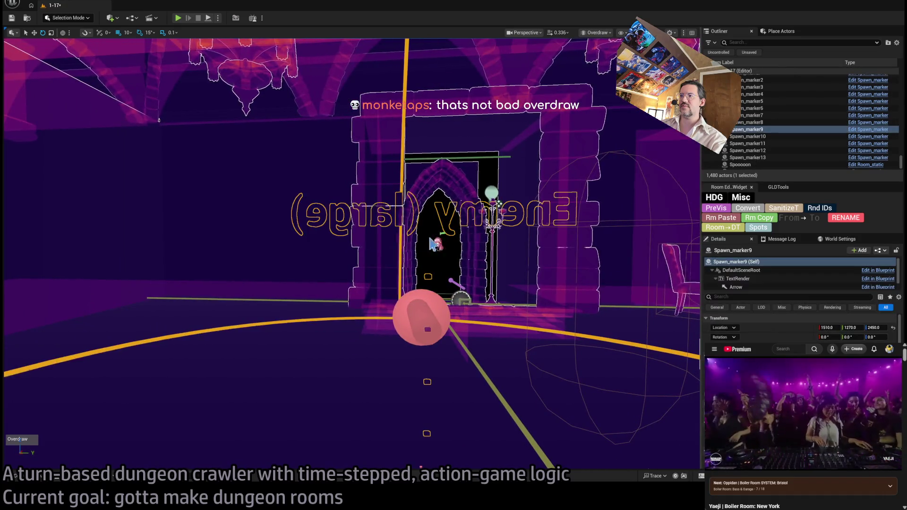
Deselect the spawn marker and fly forward into the arched hall
key(Escape)
mouse_move(430, 237)
mouse_down()
mouse_move(406, 227)
mouse_move(403, 204)
mouse_move(392, 201)
mouse_up()
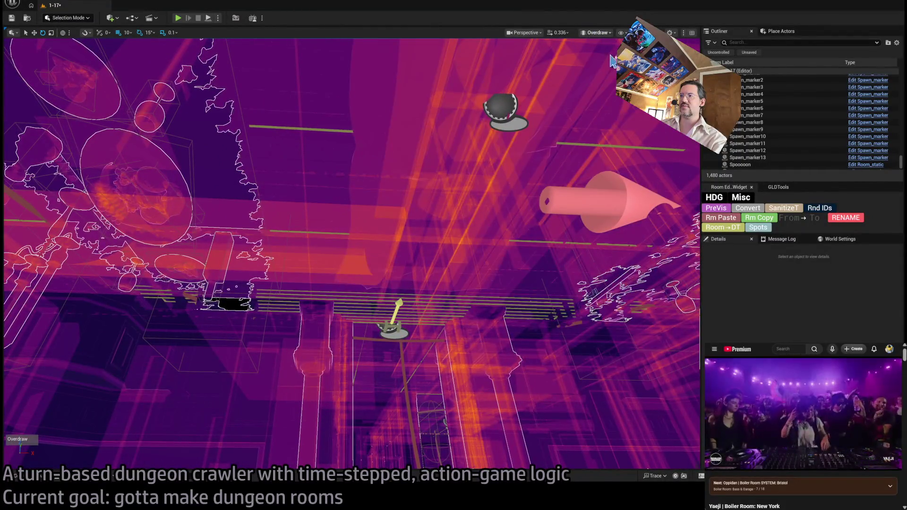
key(alt+4)
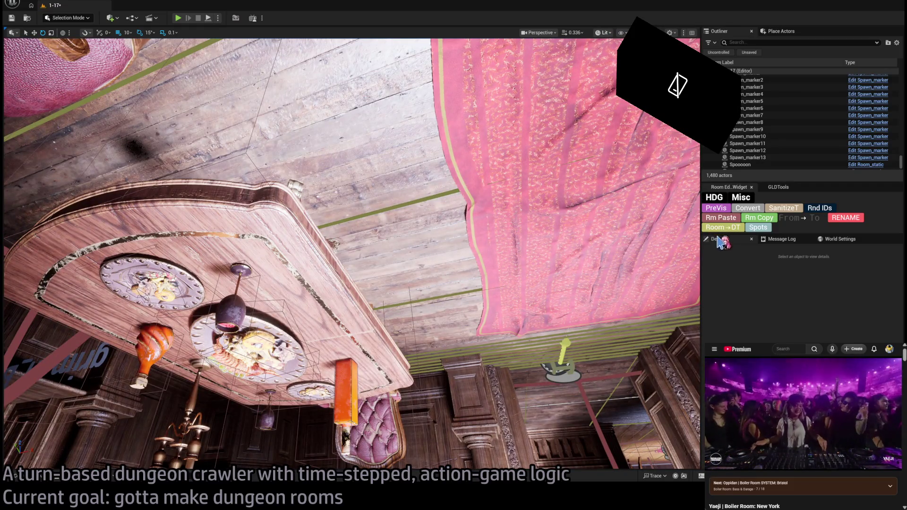
key(alt+8)
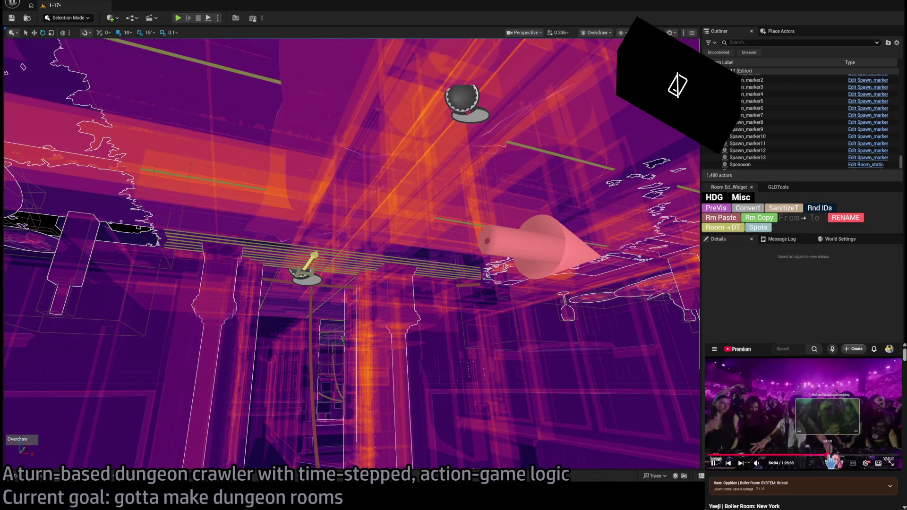
drag(350, 255, 349, 288)
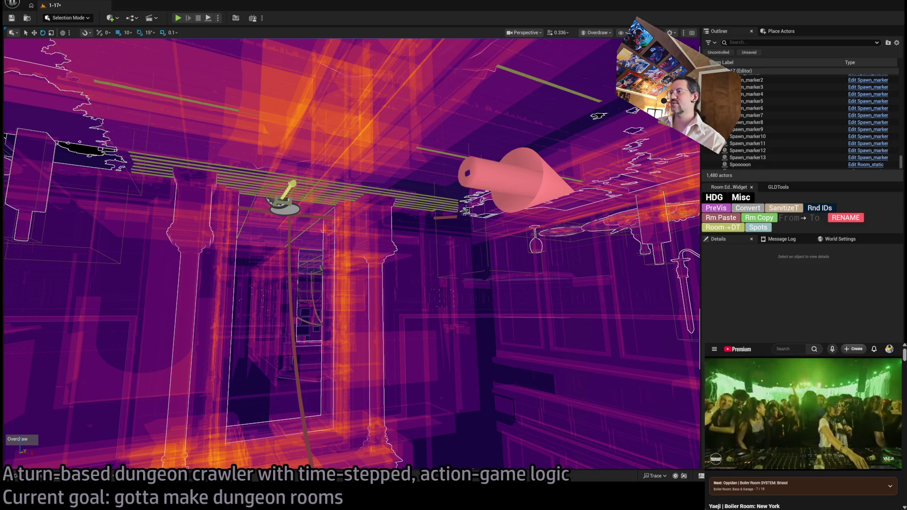
Fly down the wood-panelled corridor toward the doorway and lightbulb
key(w)
key(w)
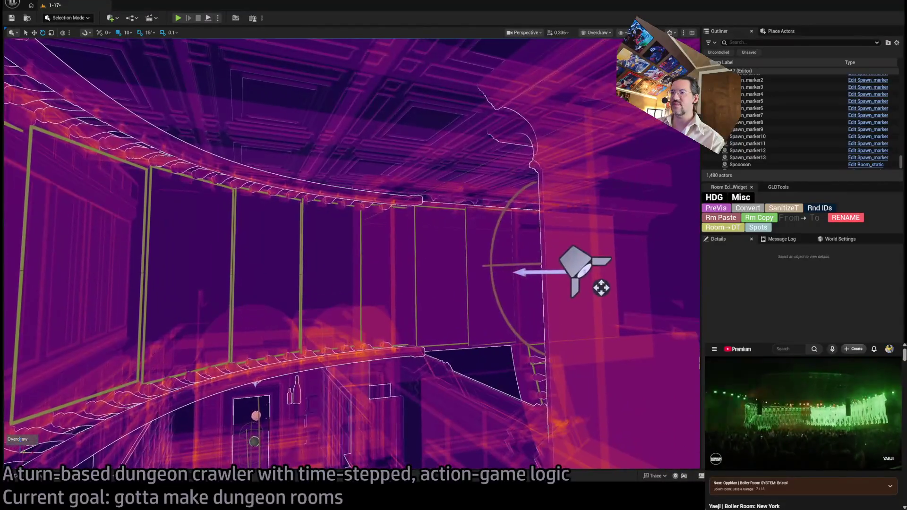
key(w)
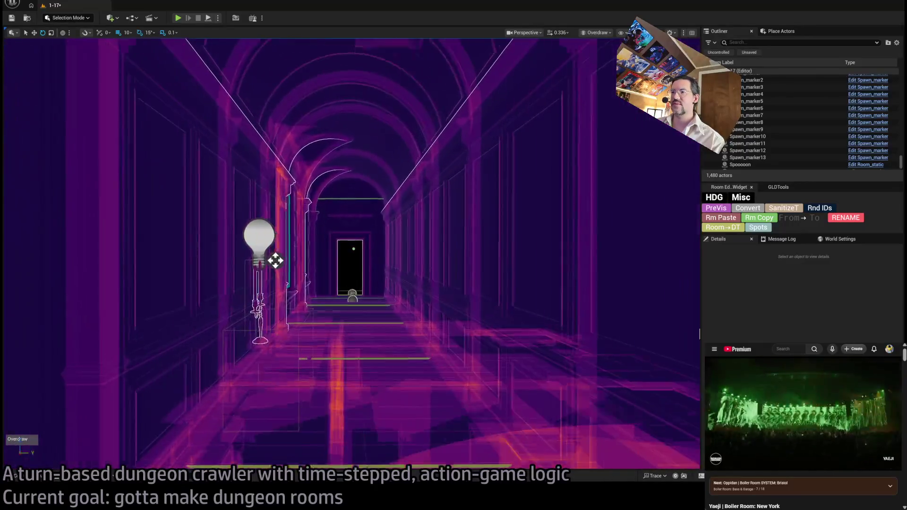
key(w)
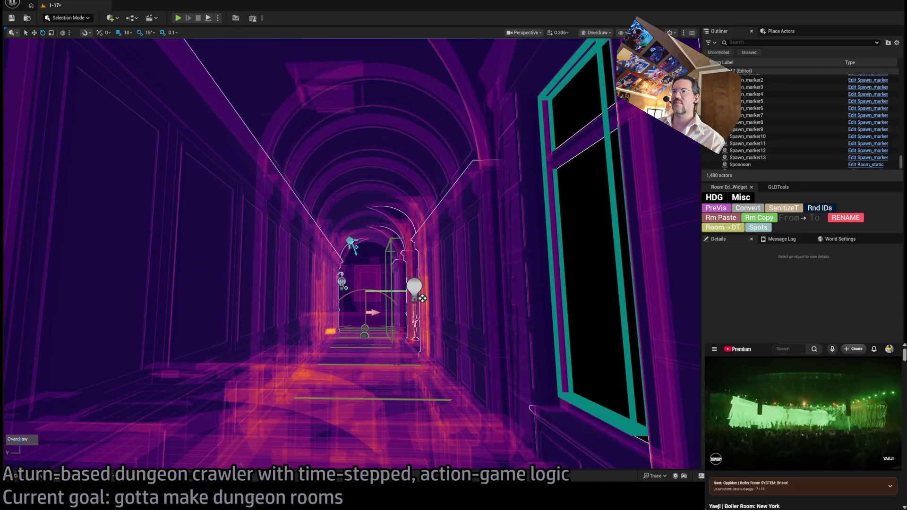
key(w)
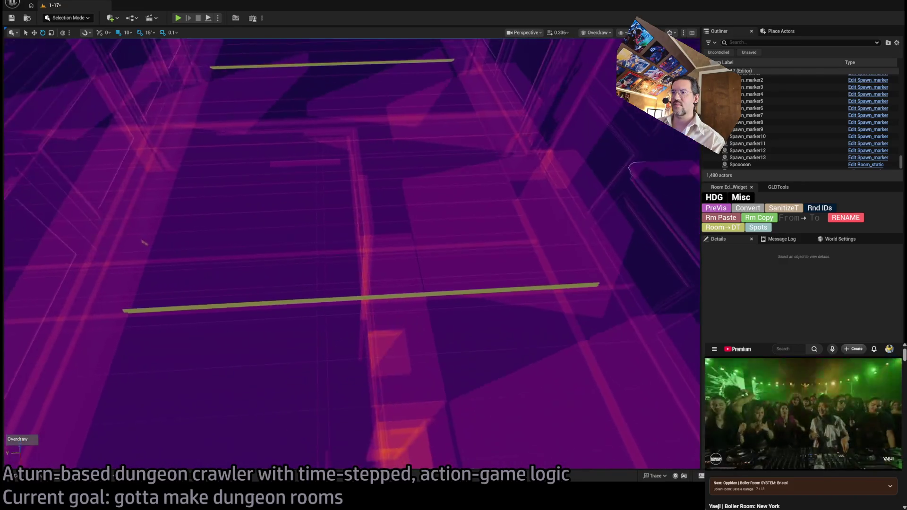
key(s)
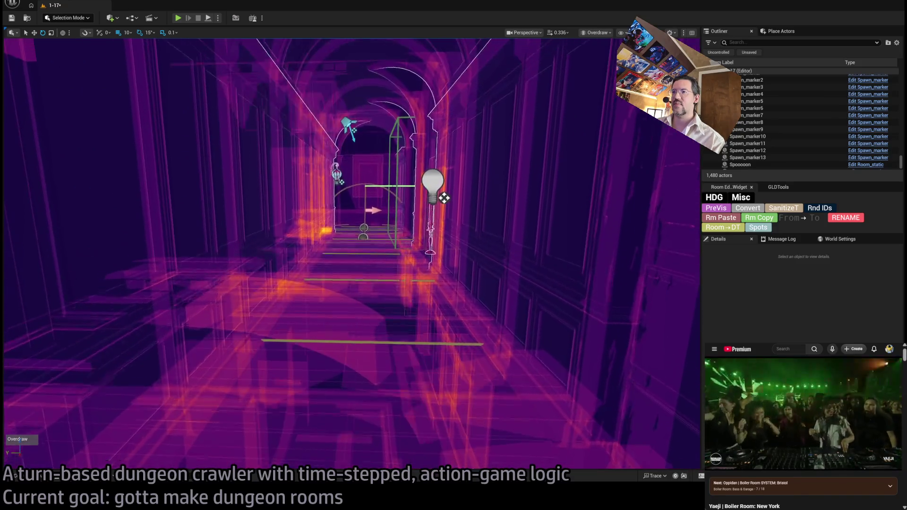
key(s)
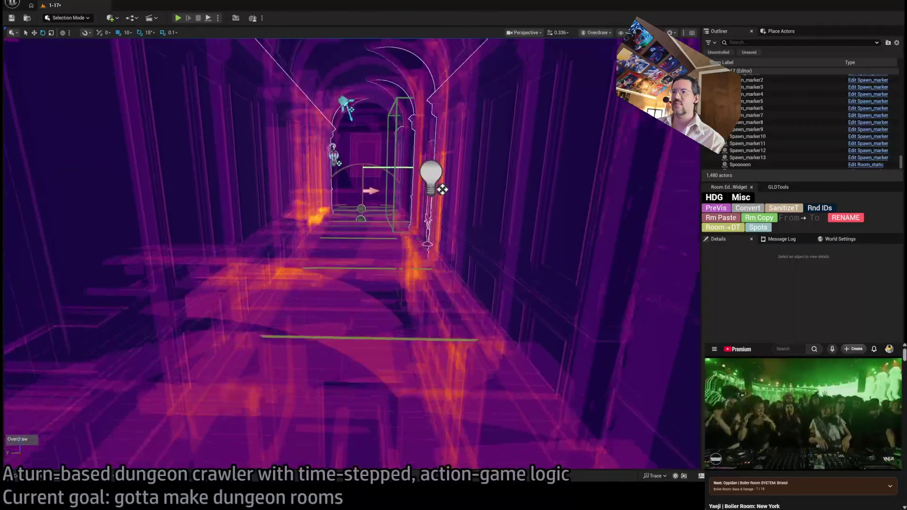
key(w)
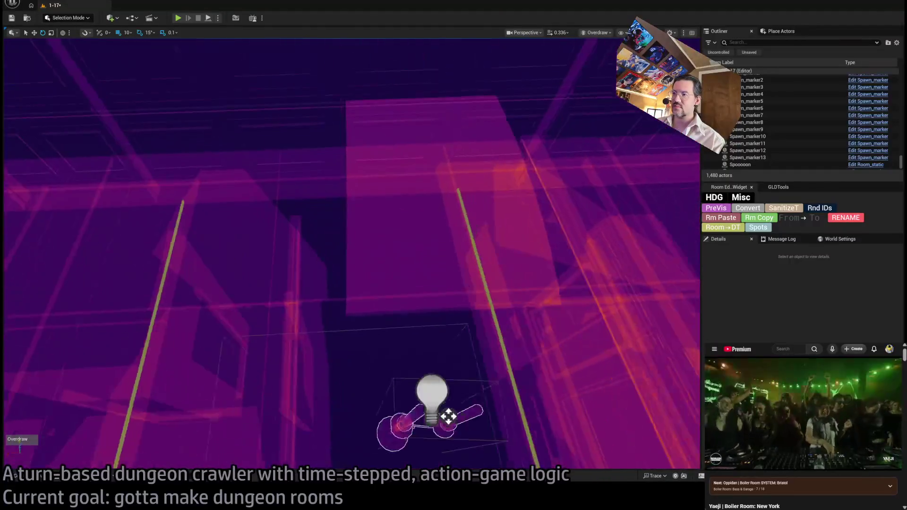
key(s)
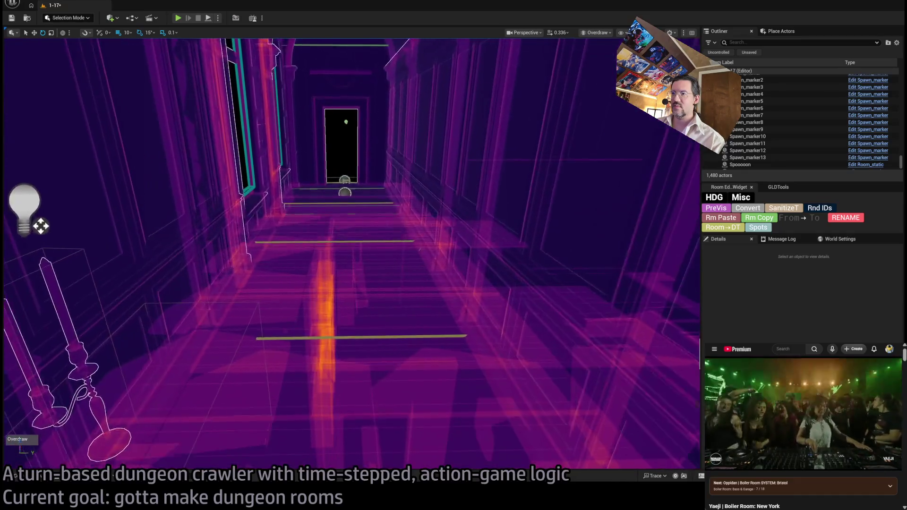
key(w)
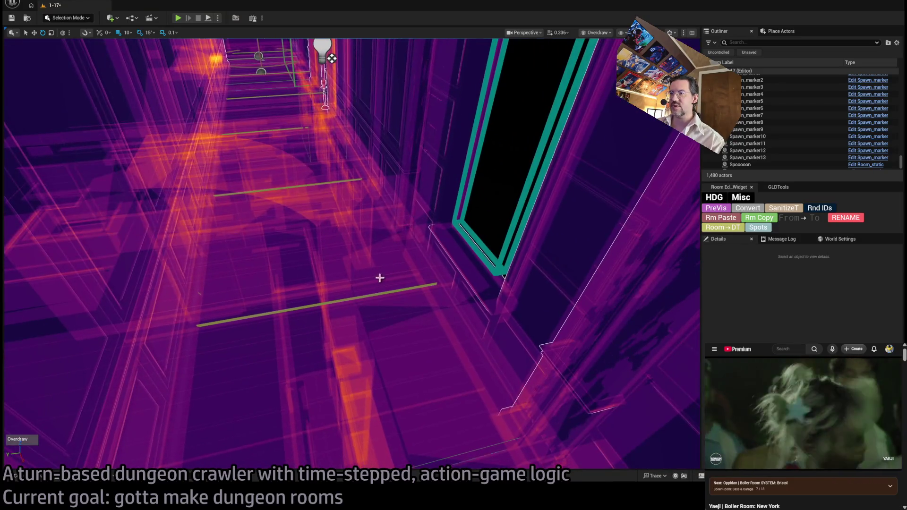
Select floor tile SM_WoodenFloor_376, compare Lit and Unlit, then return to Overdraw
click(416, 245)
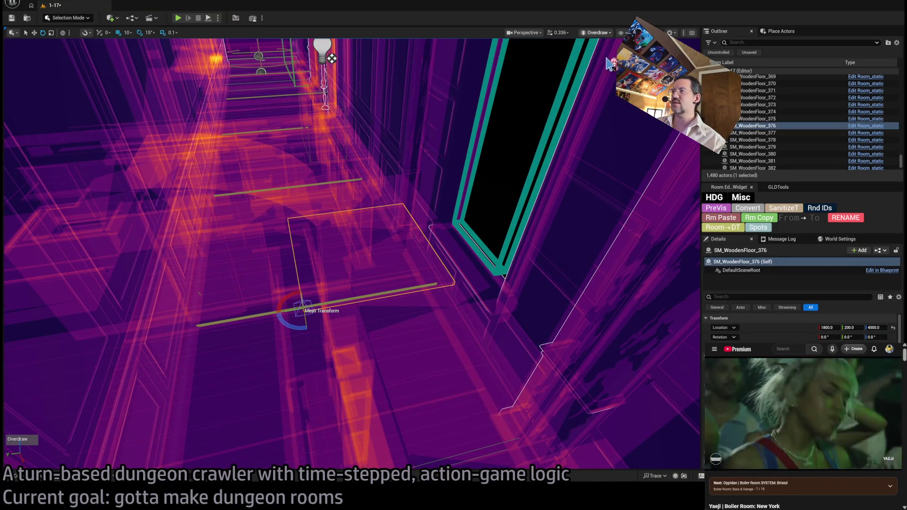
key(alt+4)
key(alt+3)
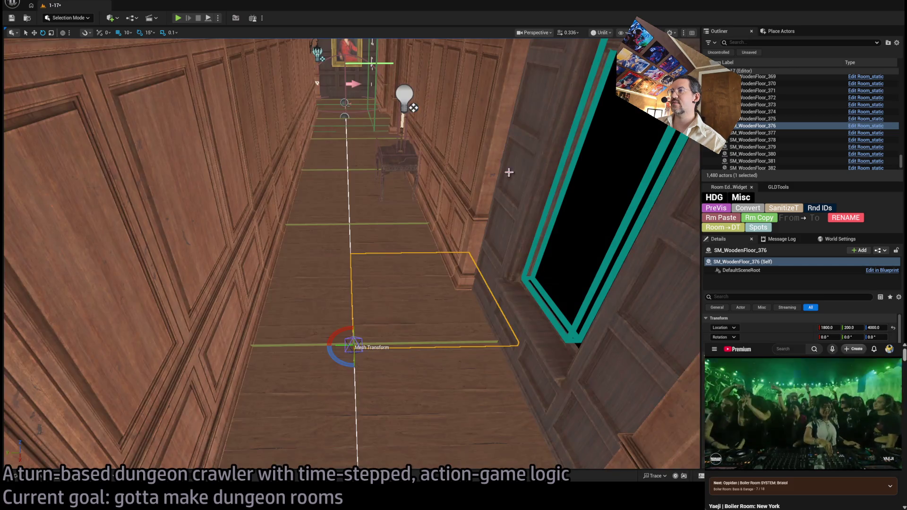
key(w)
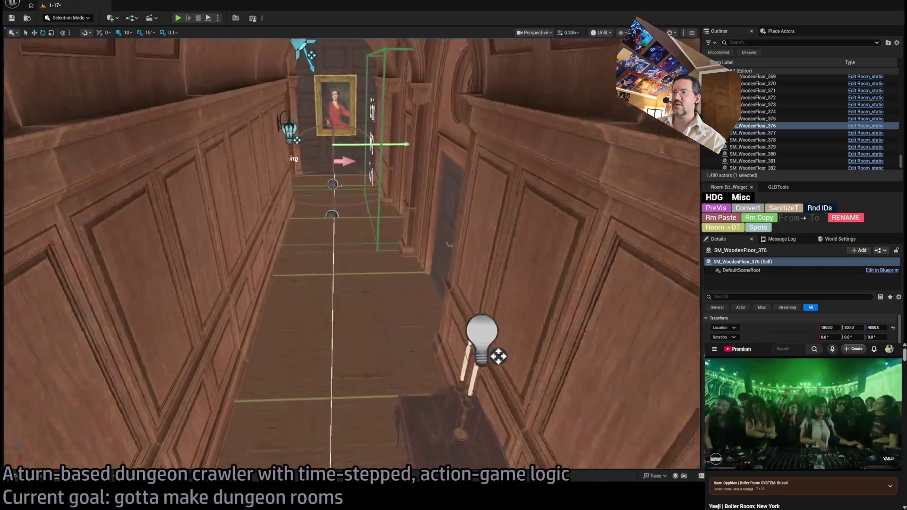
key(w)
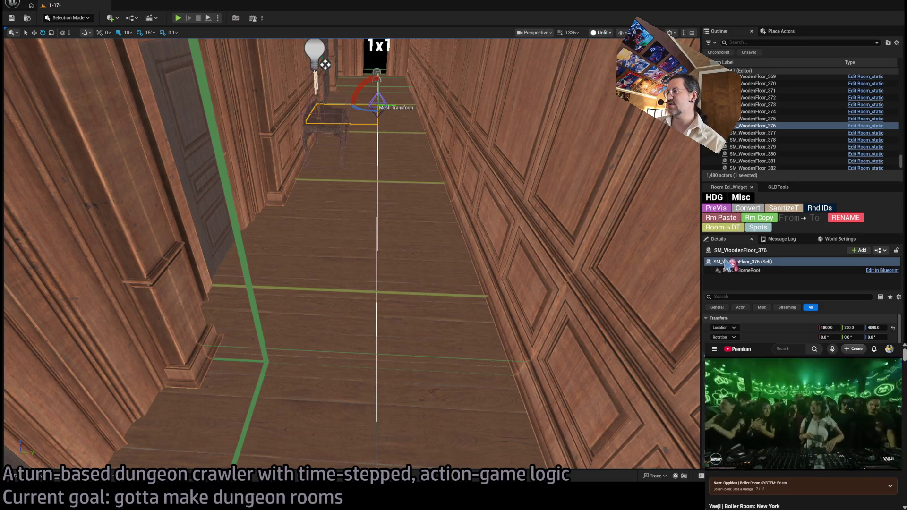
key(alt+8)
key(Down)
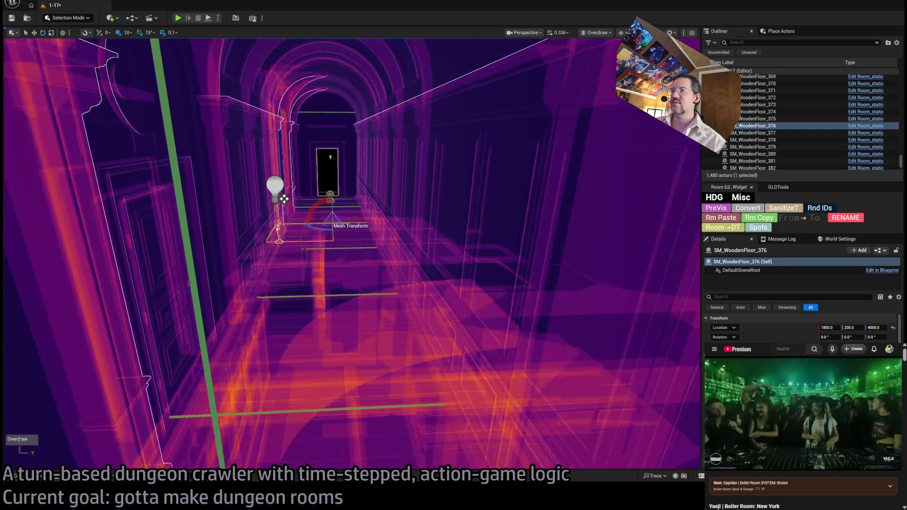
Look down the corridor and select the wall SM_CorridorWall_18
drag(284, 199, 284, 284)
mouse_move(308, 109)
mouse_down()
mouse_move(308, 132)
mouse_move(308, 102)
mouse_up()
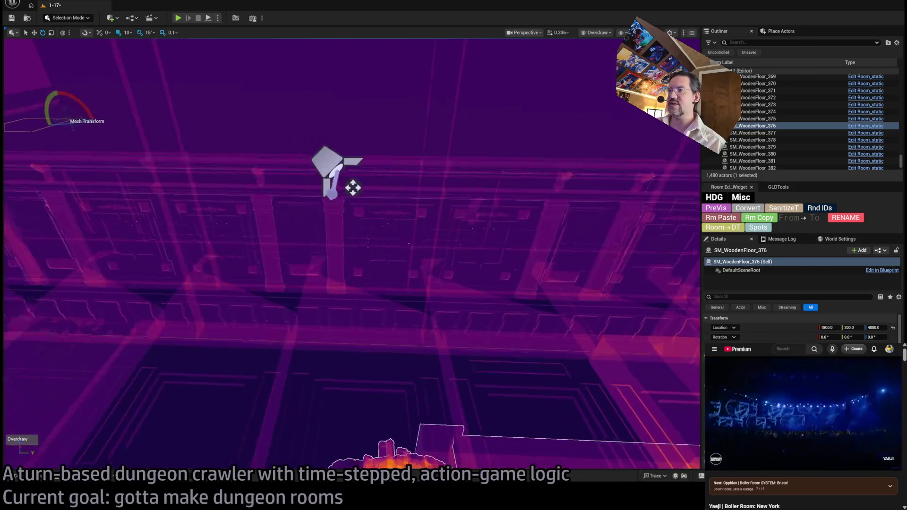
click(330, 200)
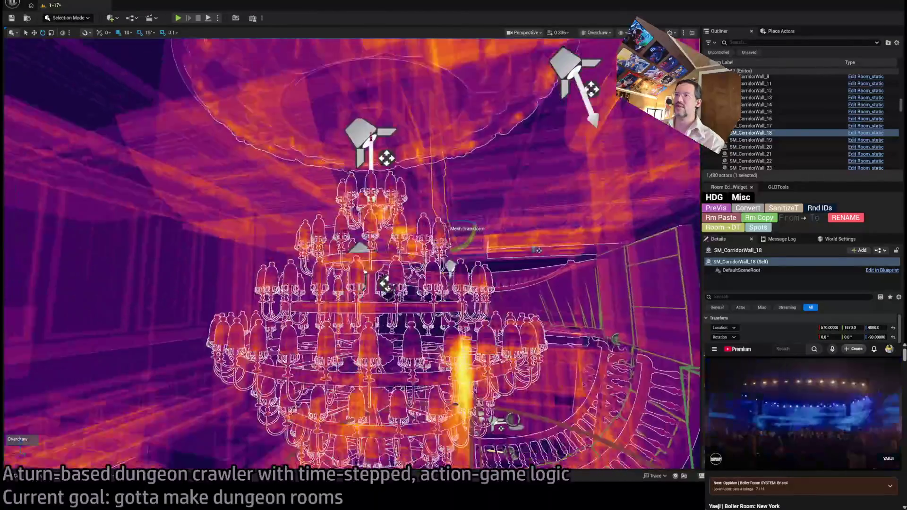
Fly the Overdraw view across the piano keys toward the lamp and door, then pull back above the piano
scroll(390, 110, down, 10)
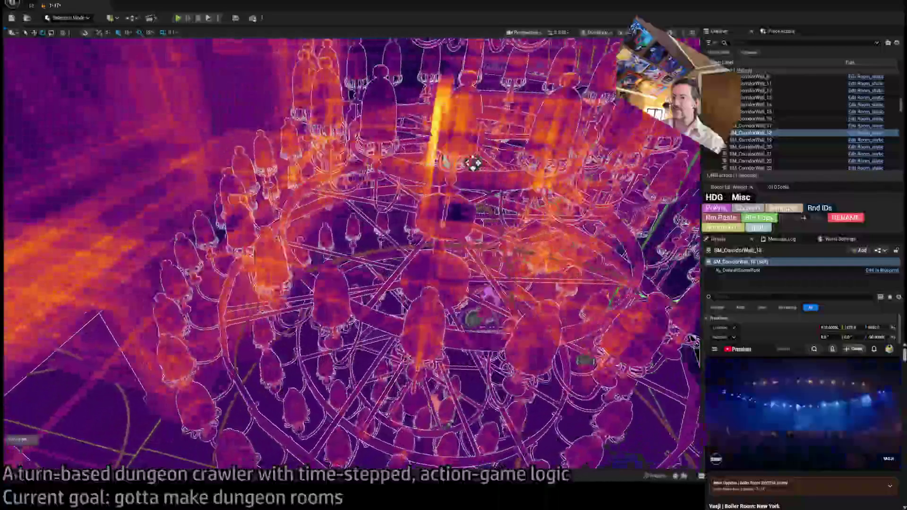
scroll(352, 255, down, 5)
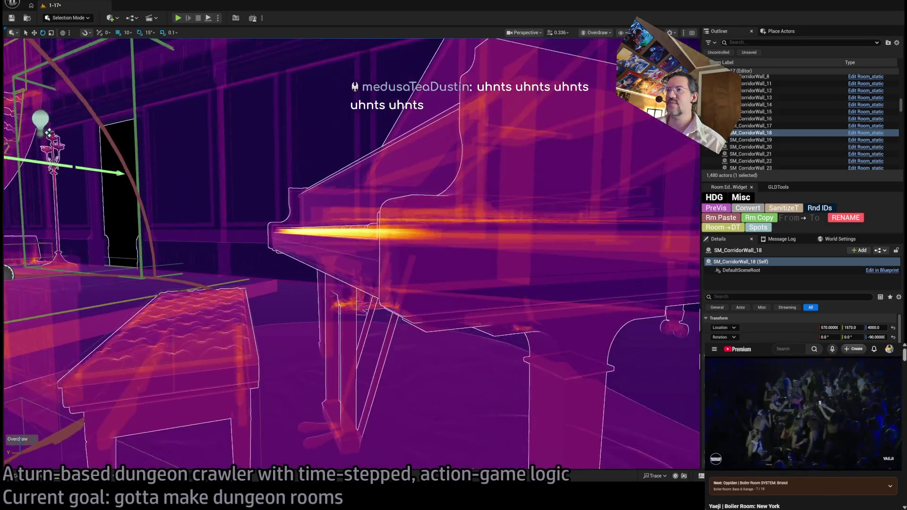
key(w)
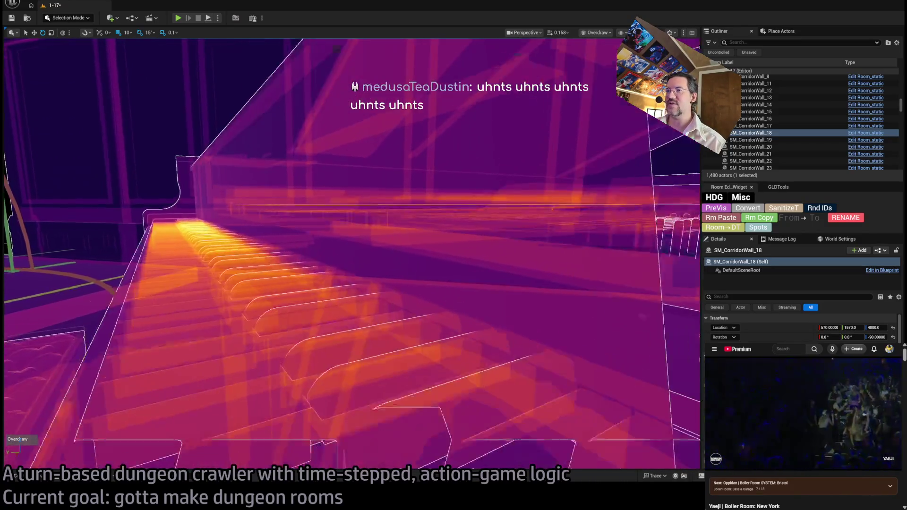
key(s)
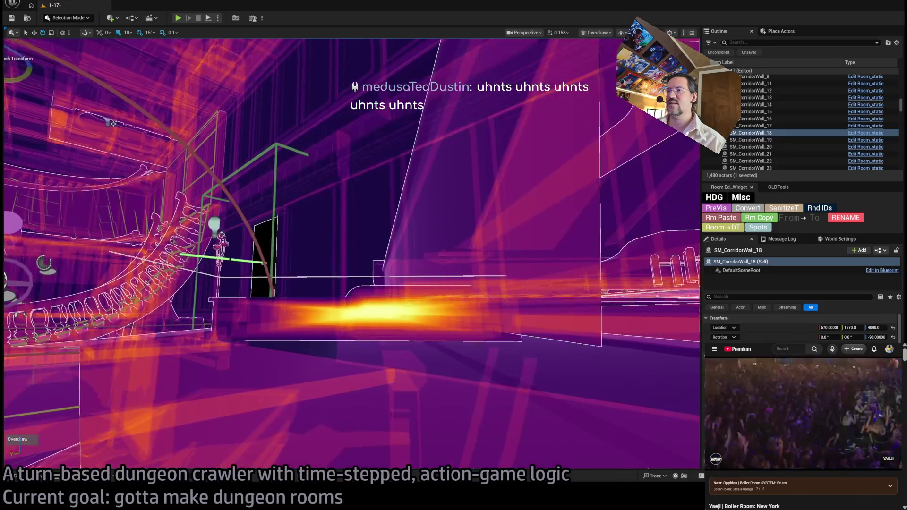
key(w)
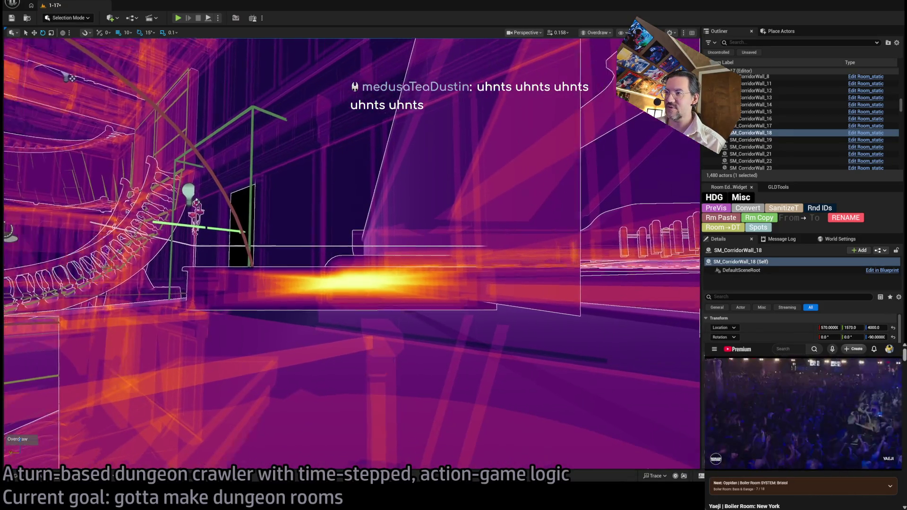
key(s)
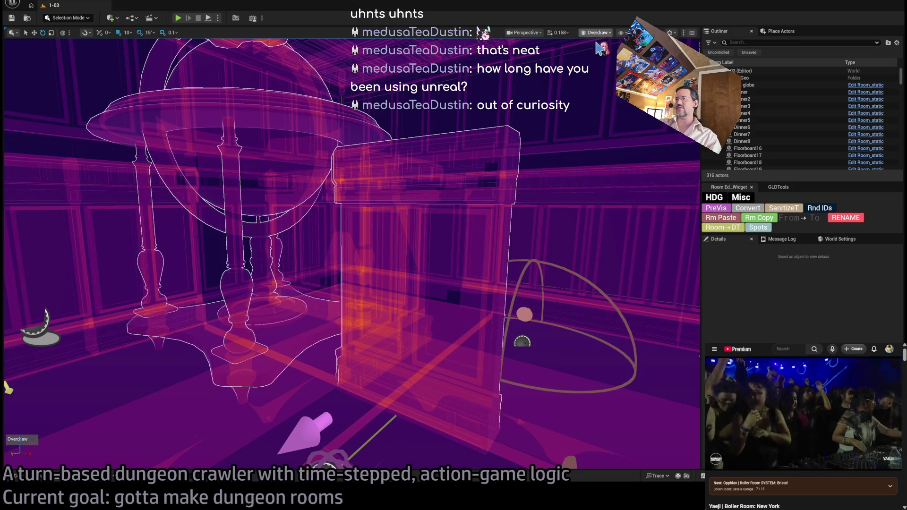
Cycle the 1-03 view through Nanite overview, Lit and Unlit shading while flying toward the Exit S0 doorway
key(alt+4)
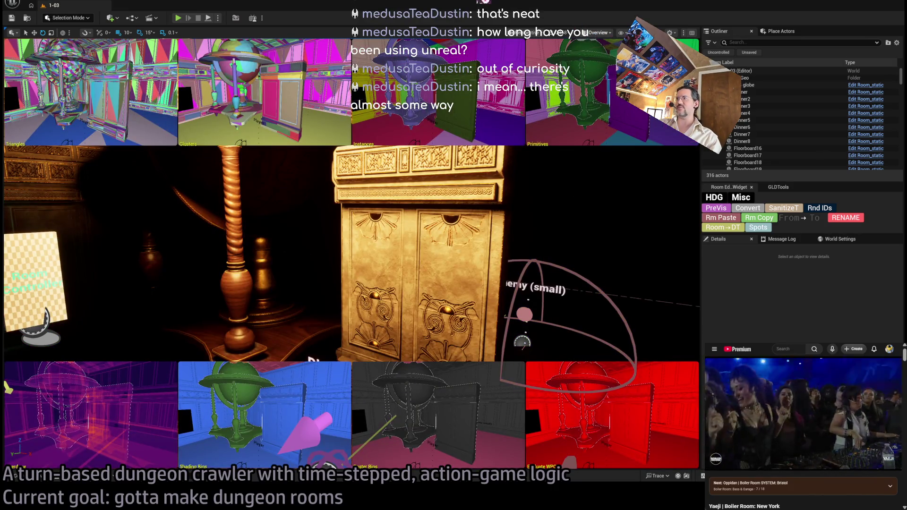
key(alt+4)
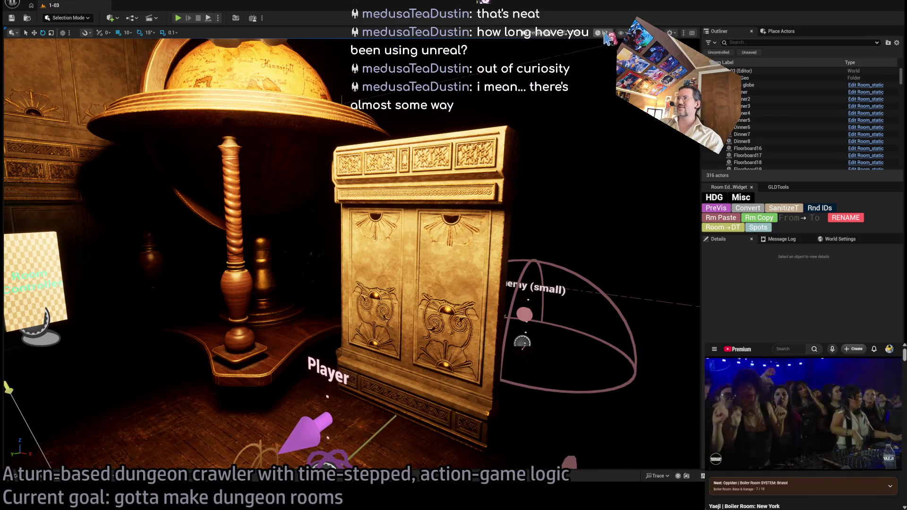
drag(606, 39, 603, 71)
key(alt+3)
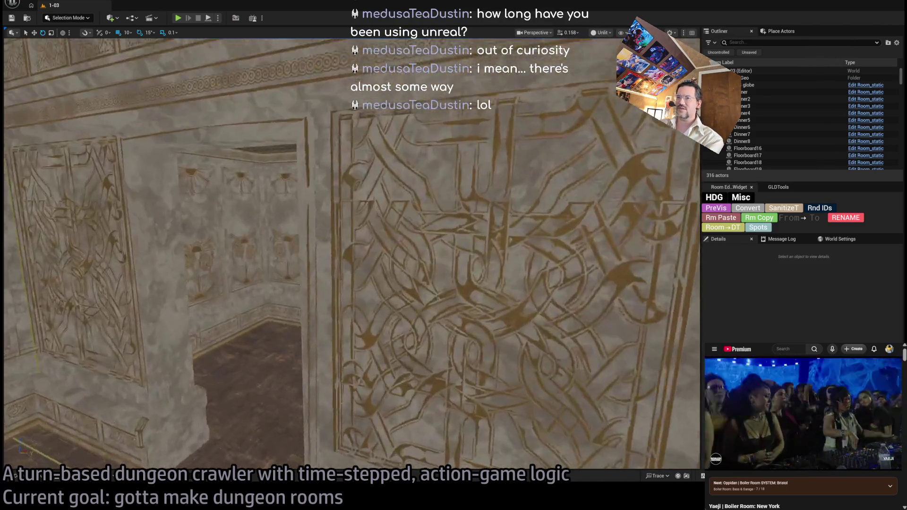
drag(378, 433, 378, 432)
drag(177, 314, 177, 315)
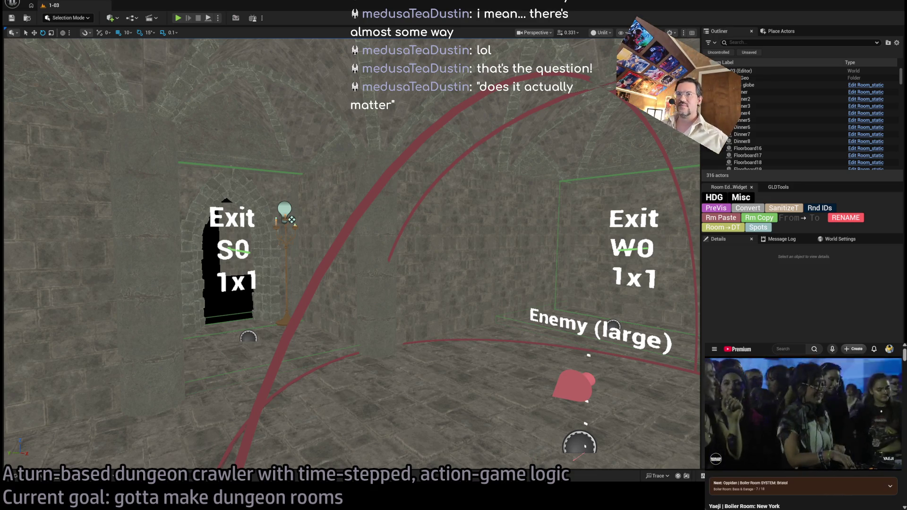
mouse_move(388, 208)
mouse_down()
mouse_move(391, 161)
mouse_move(494, 261)
mouse_up()
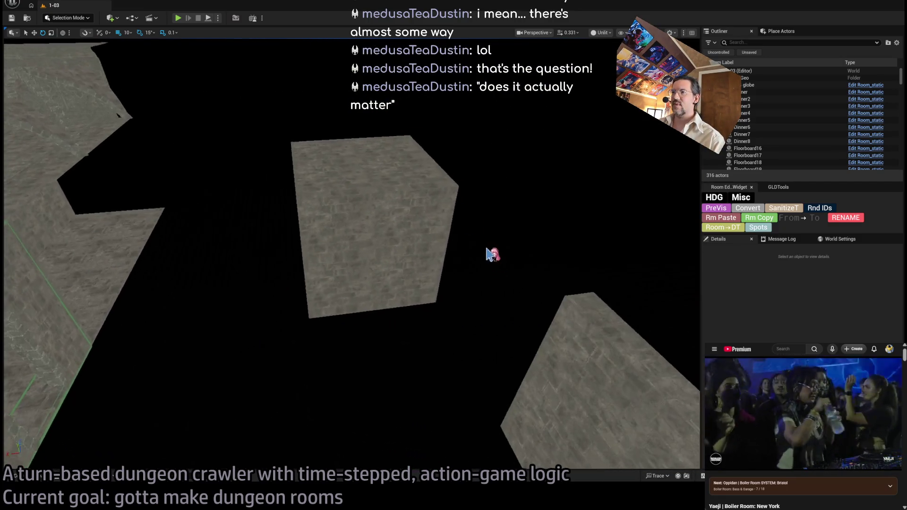
Select the textured cube wall plus the SM_Wall_F_4x60 and SM_Wall_F_4x64 wall pieces
click(431, 215)
ctrl+click(408, 271)
mouse_move(408, 270)
mouse_down()
mouse_move(412, 300)
mouse_move(380, 399)
mouse_up()
ctrl+click(412, 300)
Play the level, capture a GPU frame profile, and open frame 289076's events
click(178, 18)
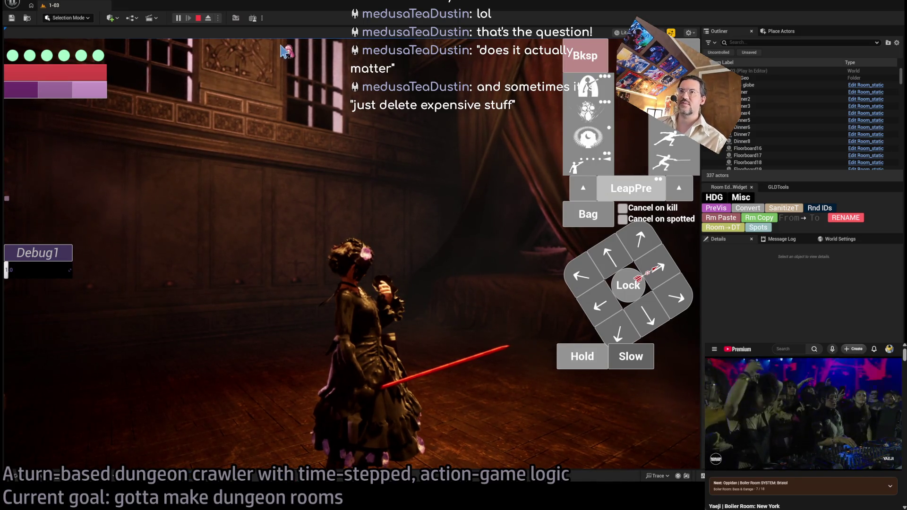
key(shift+F1)
key(ctrl+shift+comma)
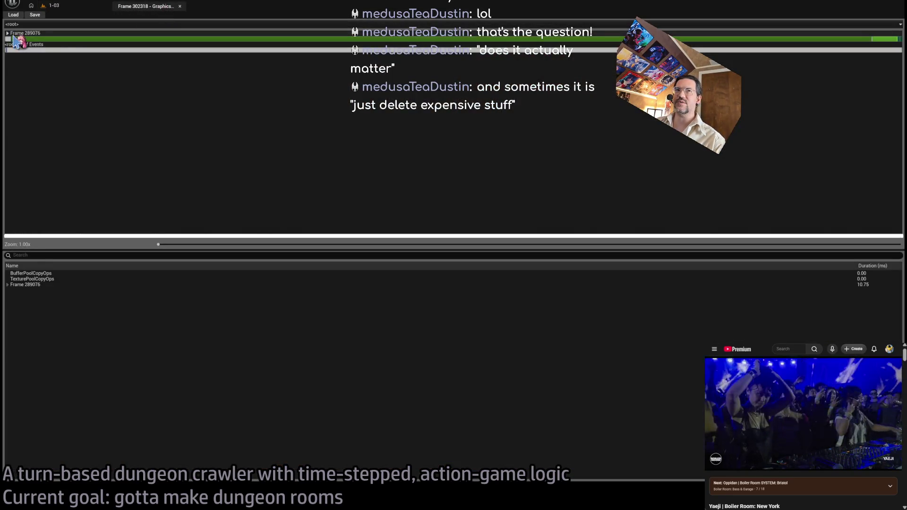
double_click(9, 38)
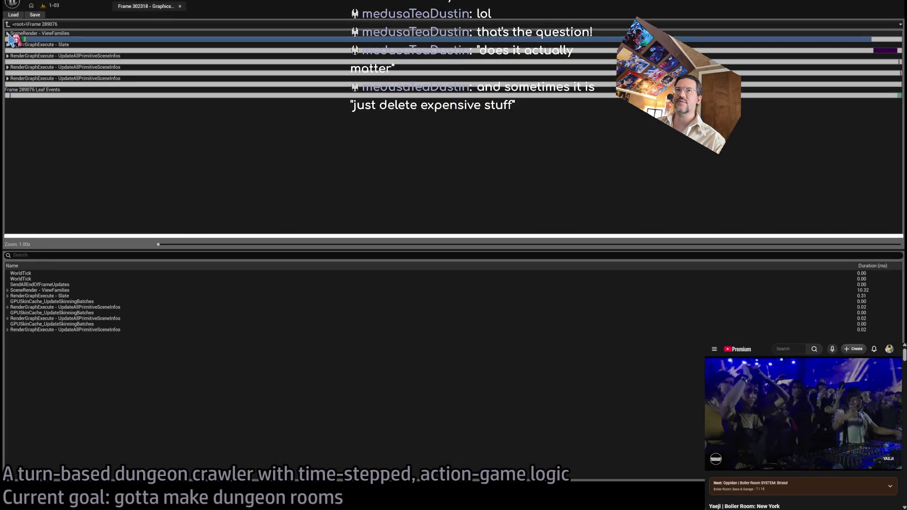
Drill into RenderGraphExecute - /ViewFamilies and check Nanite::VisBuffer, NaniteBasePass, CustomDepth and RayTracingDynamicGeometry timings
double_click(9, 37)
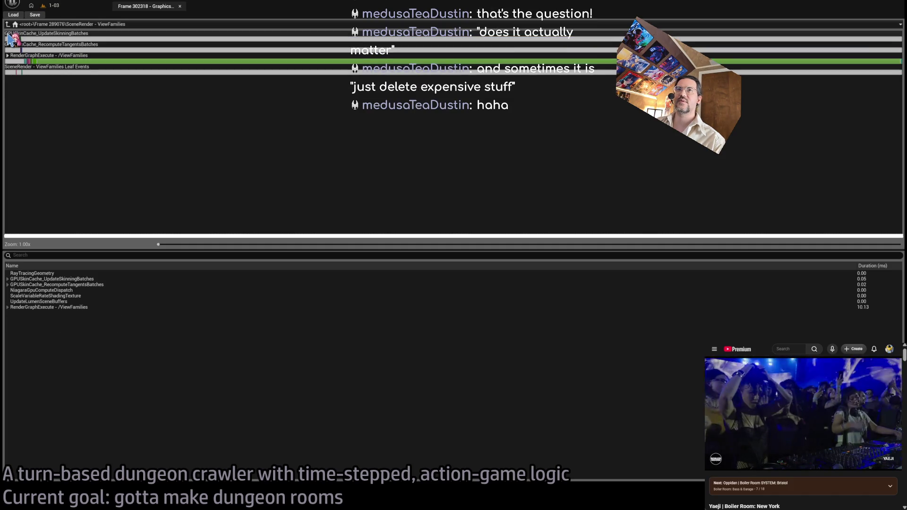
double_click(12, 57)
click(95, 72)
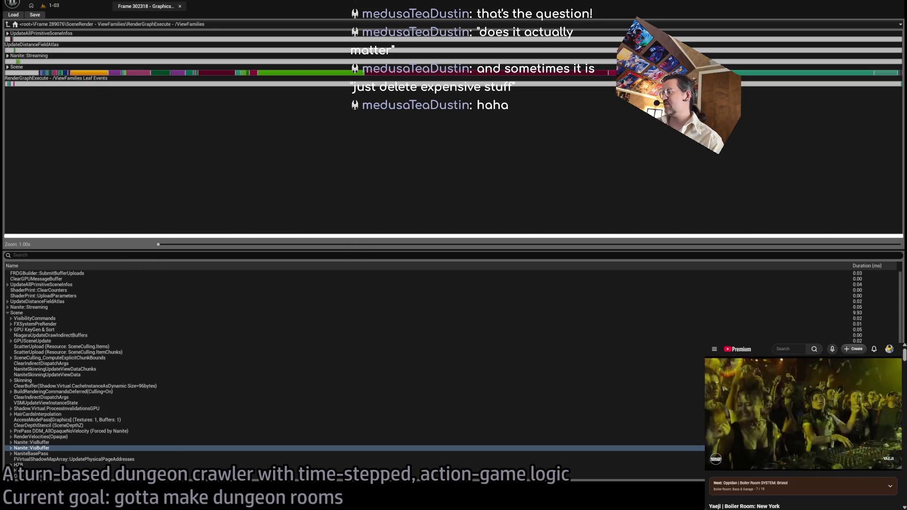
click(117, 73)
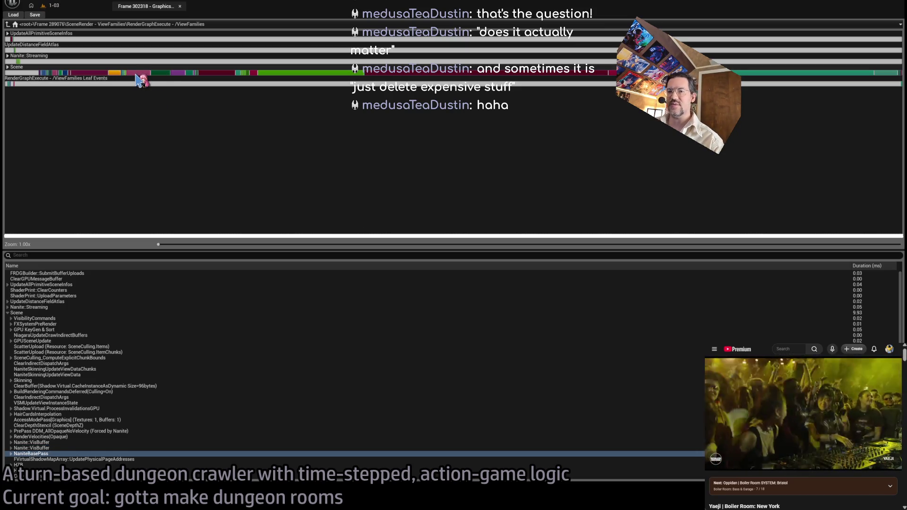
click(138, 73)
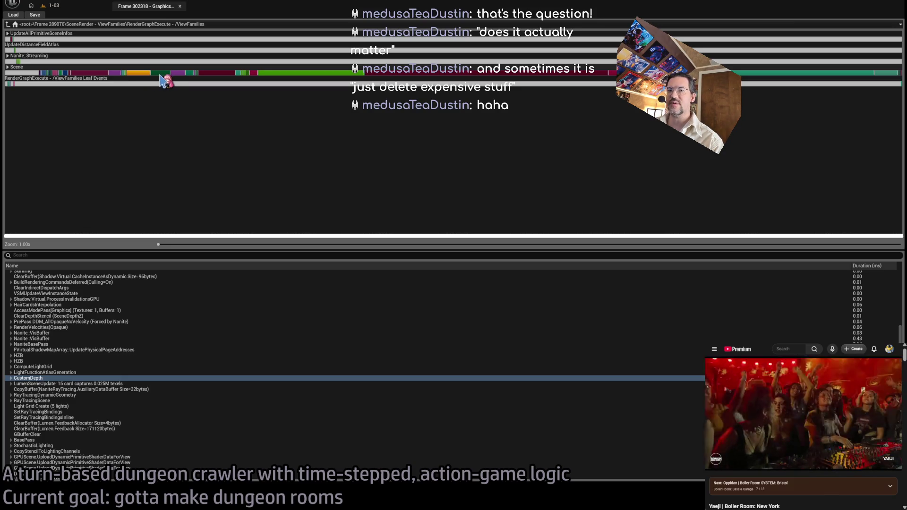
click(184, 74)
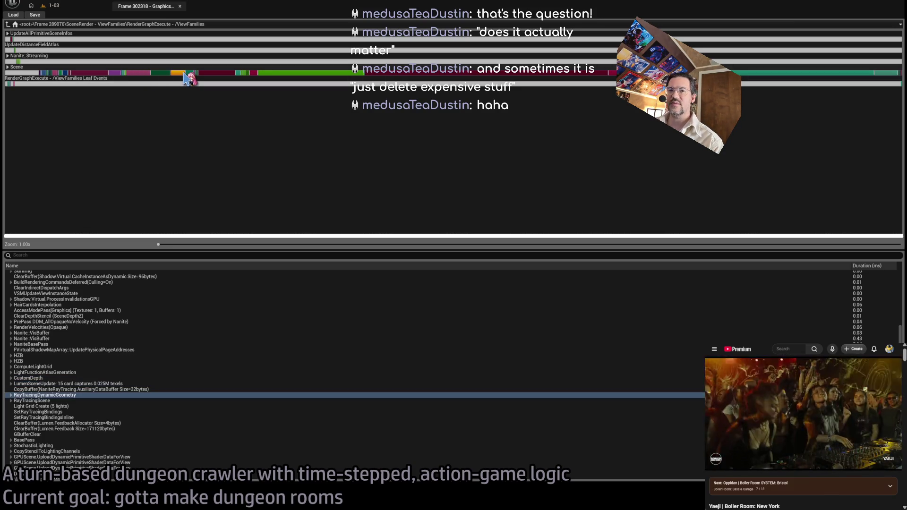
Compare BasePass, ShadowDepths and RenderDeferredLighting pass timings, including BasePass's child events
click(210, 74)
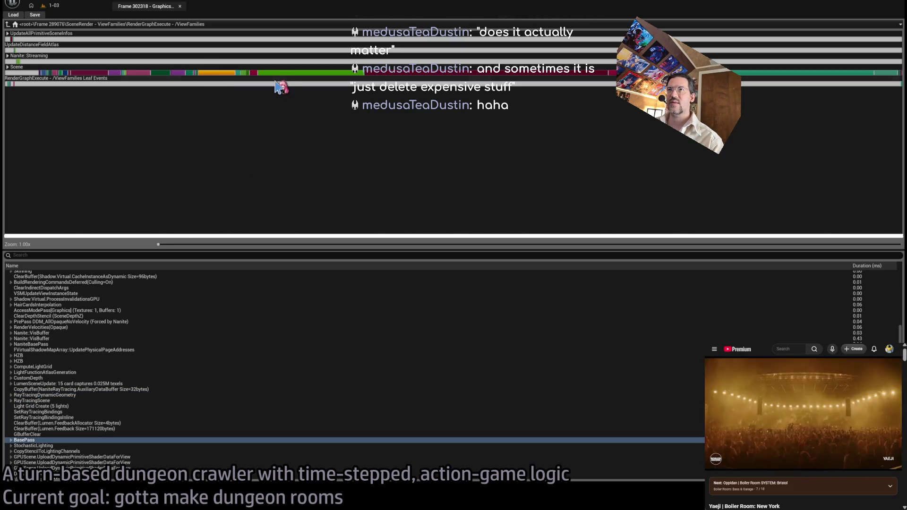
click(273, 74)
click(217, 77)
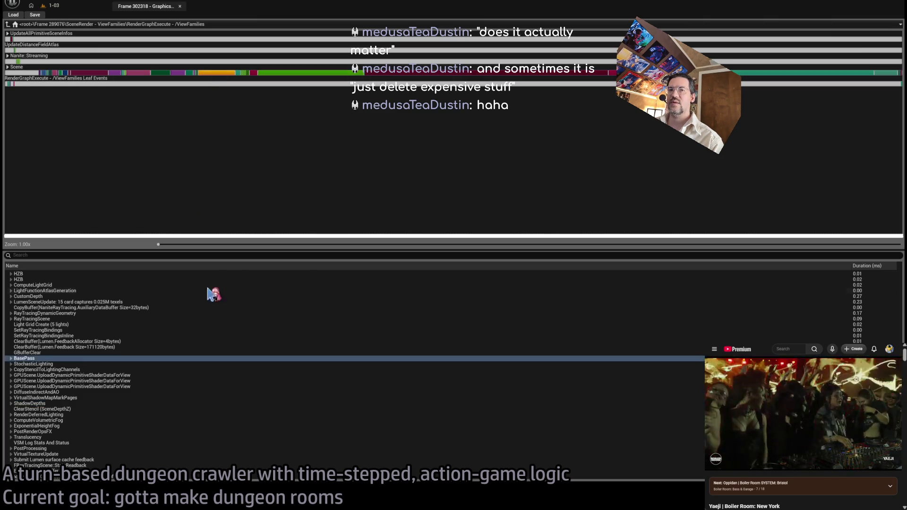
click(11, 358)
click(11, 358)
click(382, 73)
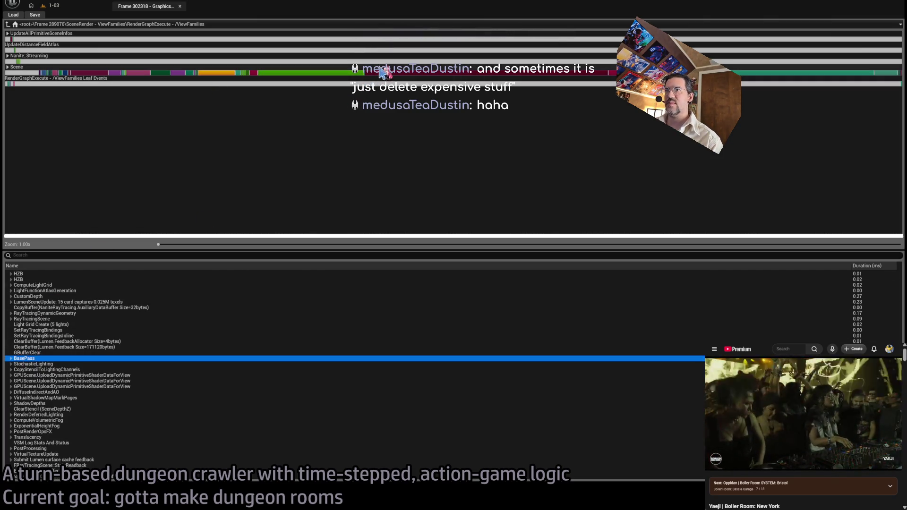
click(208, 74)
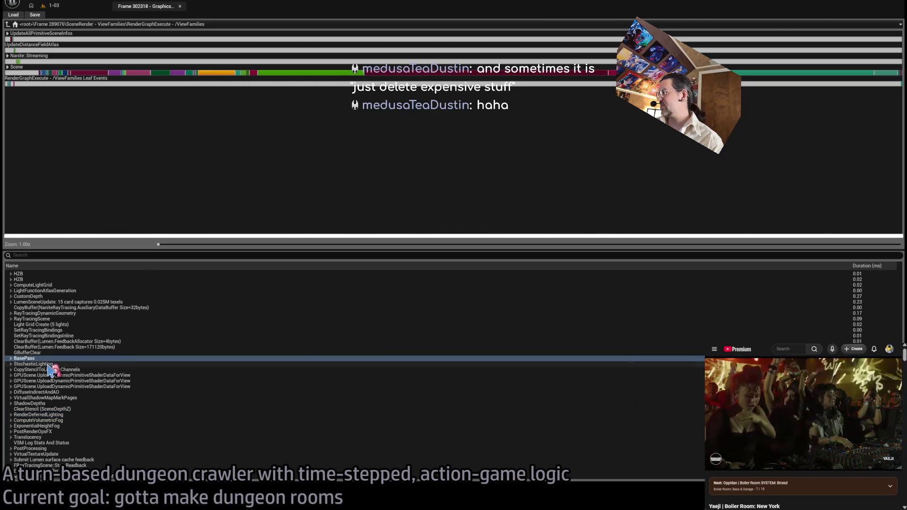
click(267, 74)
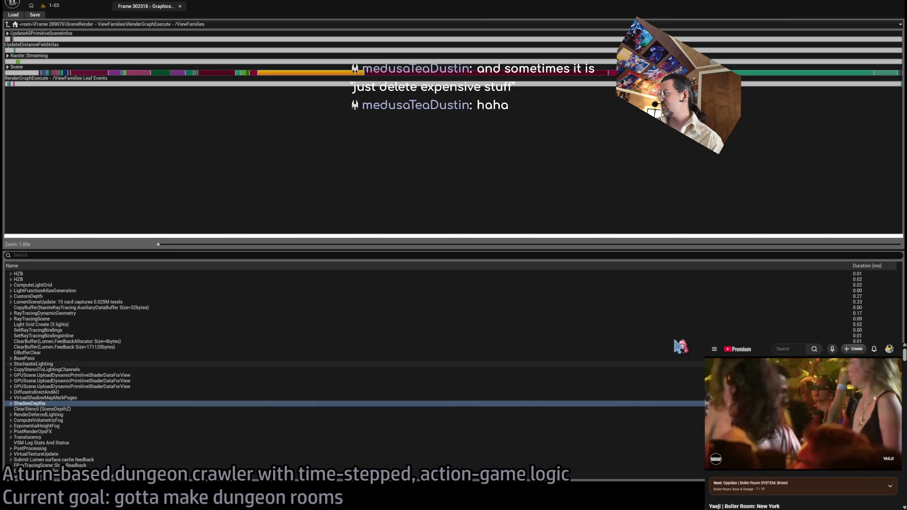
click(404, 75)
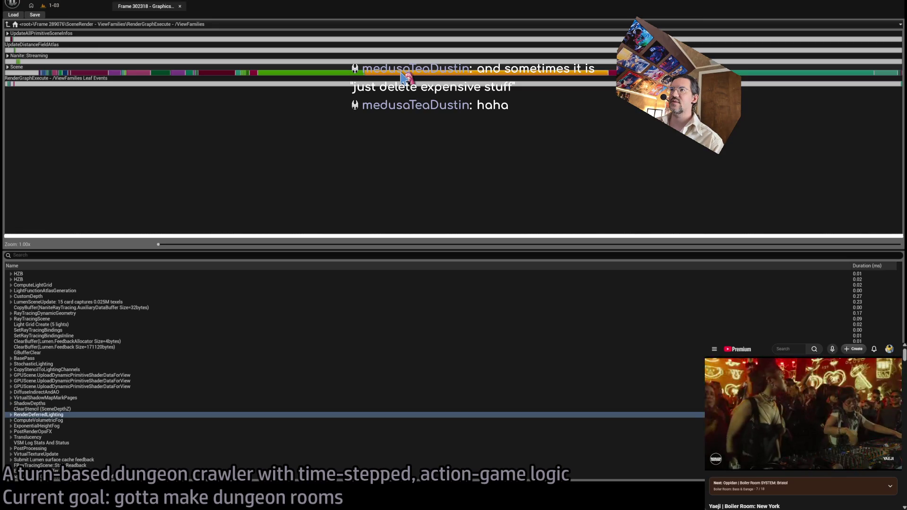
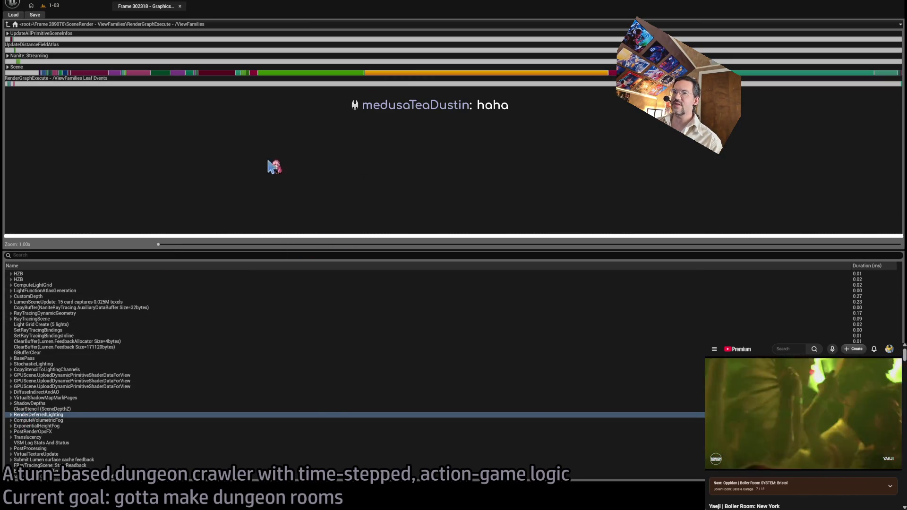
Expand RenderDeferredLighting and briefly open, then close, its DiffuseIndirectAndAO sub-passes
click(11, 415)
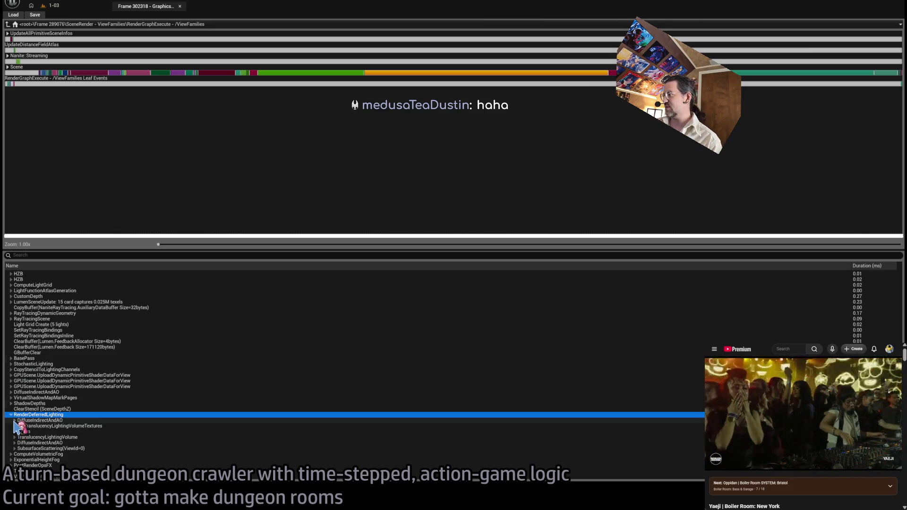
click(14, 420)
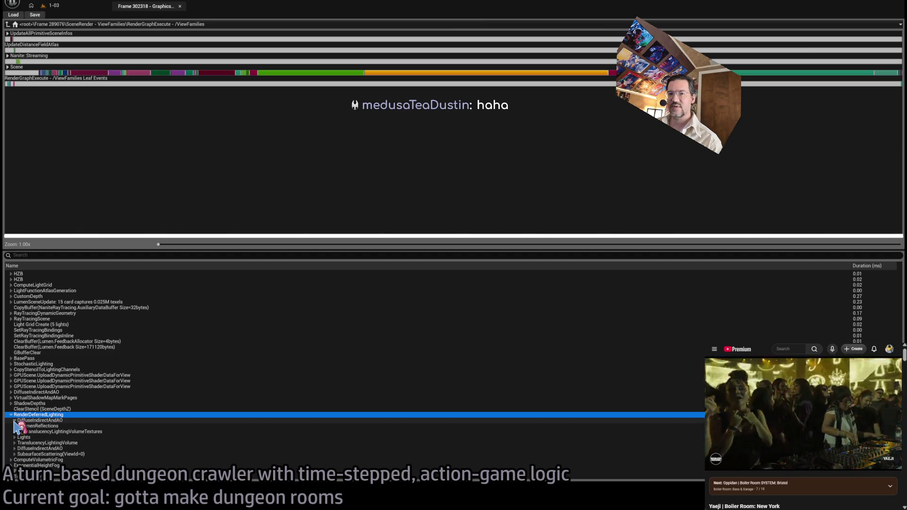
click(14, 420)
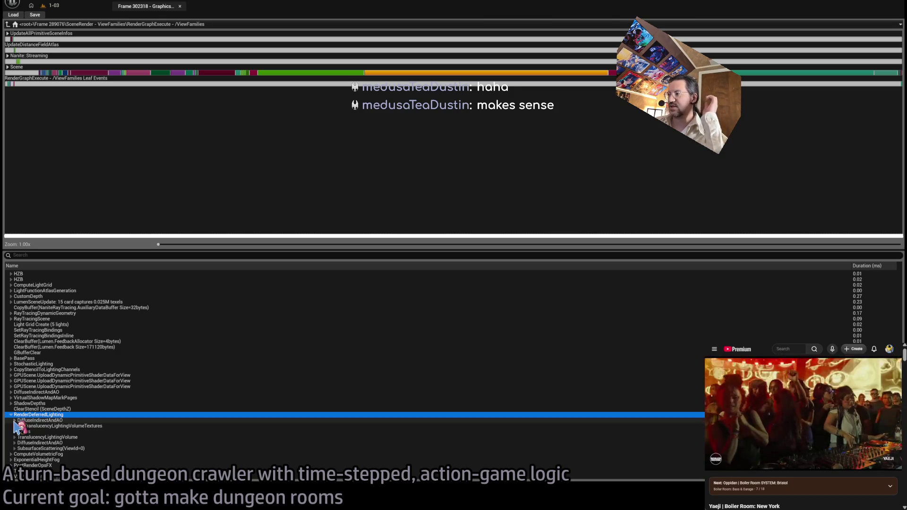
scroll(90, 388, down, 1)
click(40, 409)
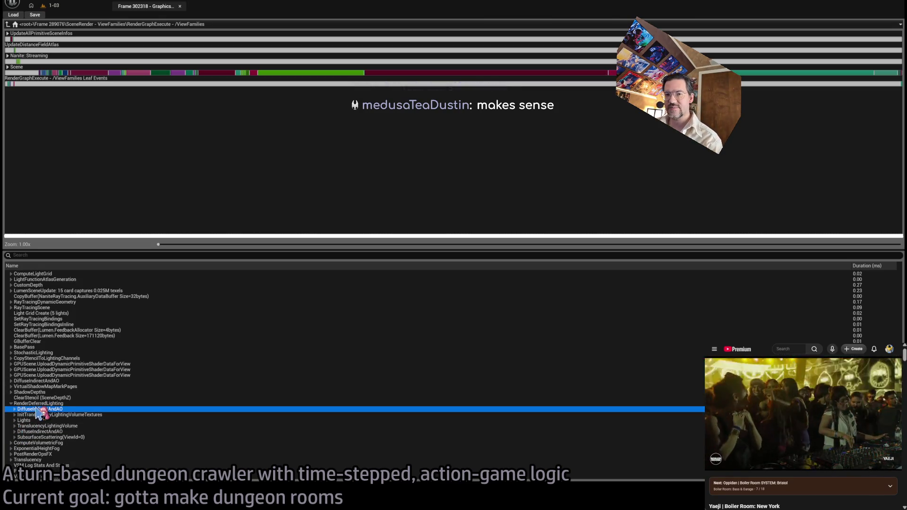
key(Left)
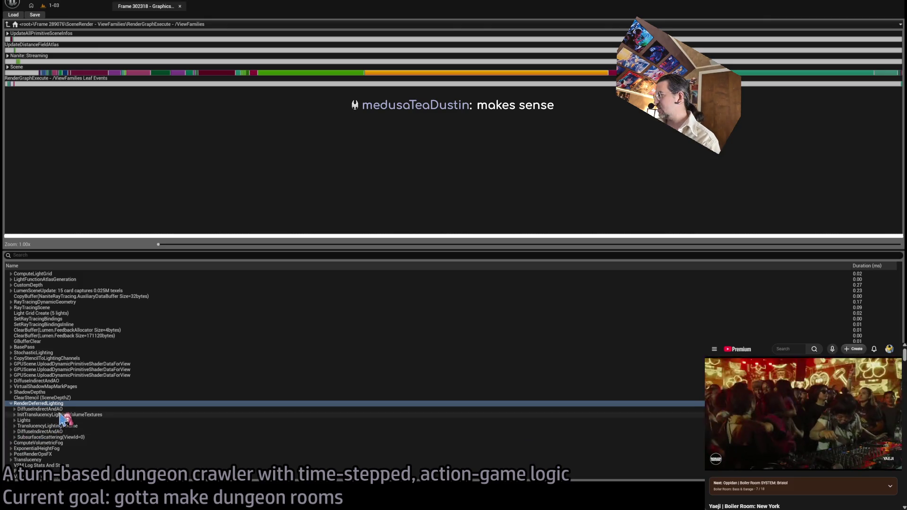
Expand TranslucencyLightingVolume along with its injection and filter sub-passes
click(66, 426)
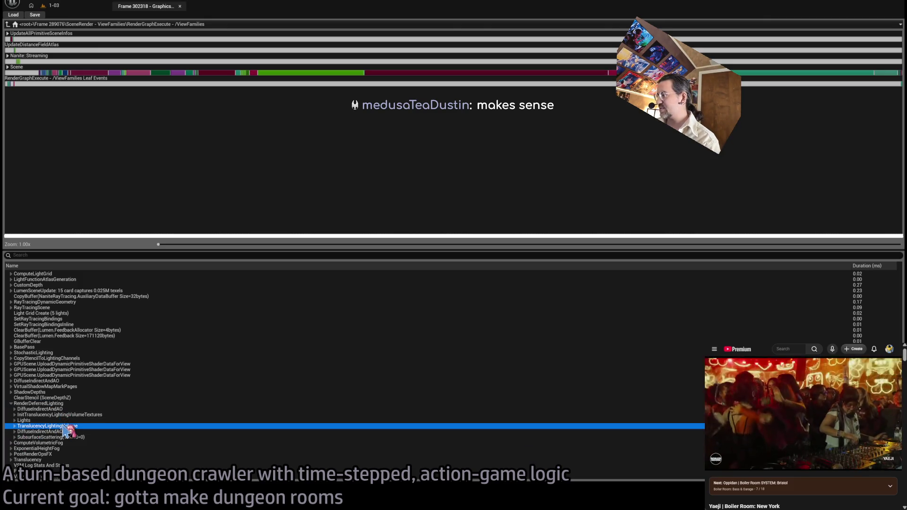
click(14, 427)
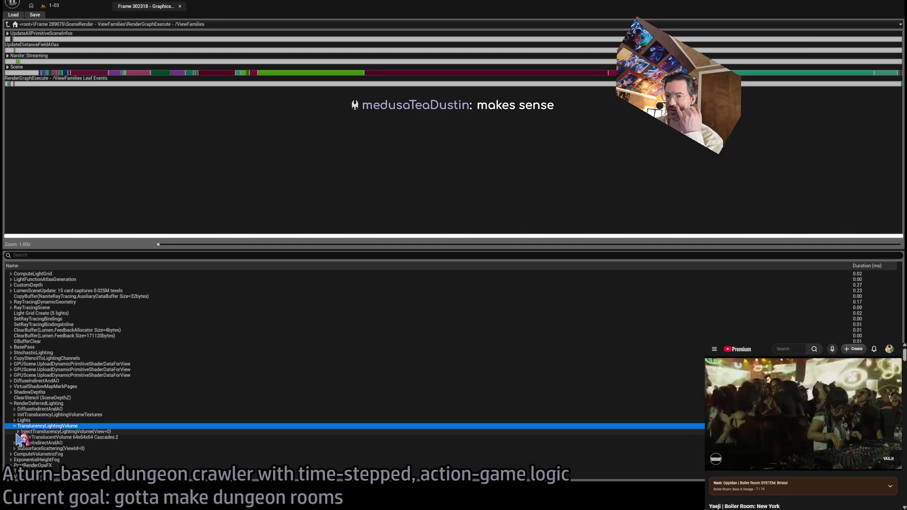
click(18, 437)
click(18, 431)
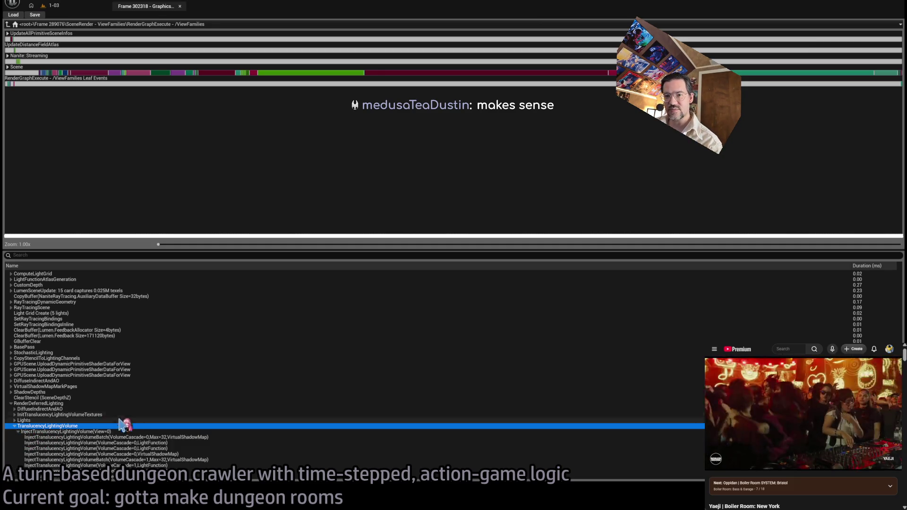
scroll(106, 428, down, 3)
Inspect the translucency injection passes down to Cascade 1, then go back to the 1-03 level editor
click(133, 359)
click(149, 365)
click(160, 373)
click(166, 382)
click(154, 397)
click(129, 403)
click(61, 409)
click(57, 415)
click(126, 358)
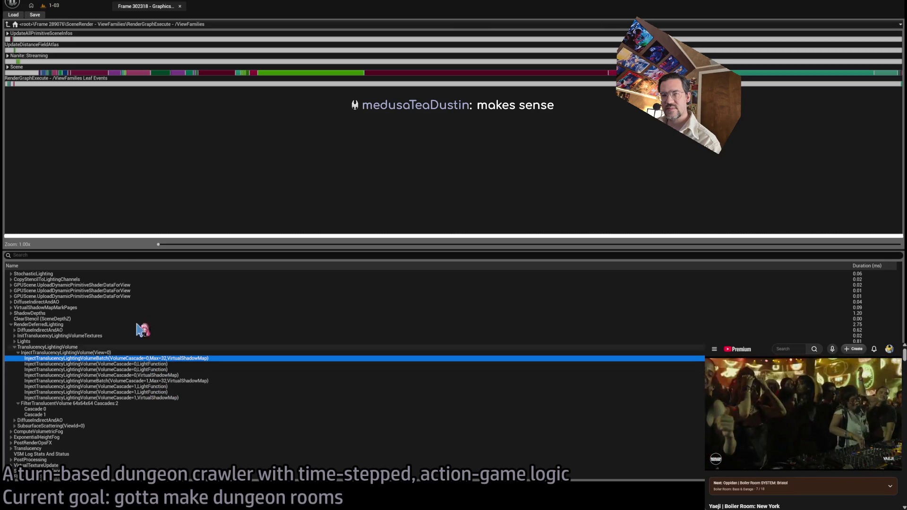
click(54, 6)
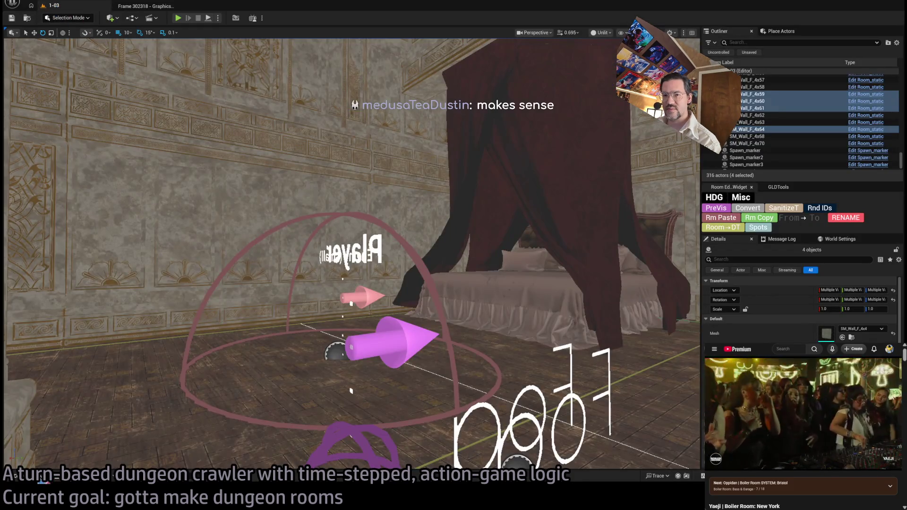
click(41, 477)
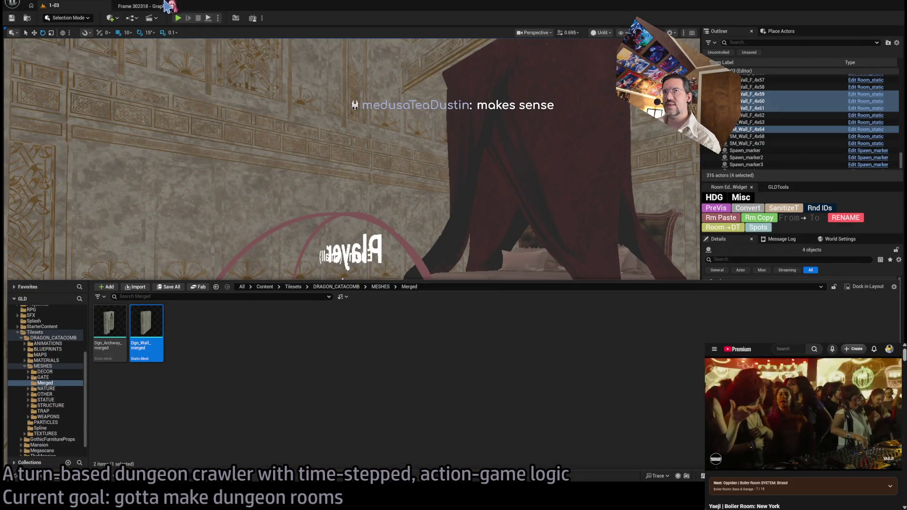
click(166, 4)
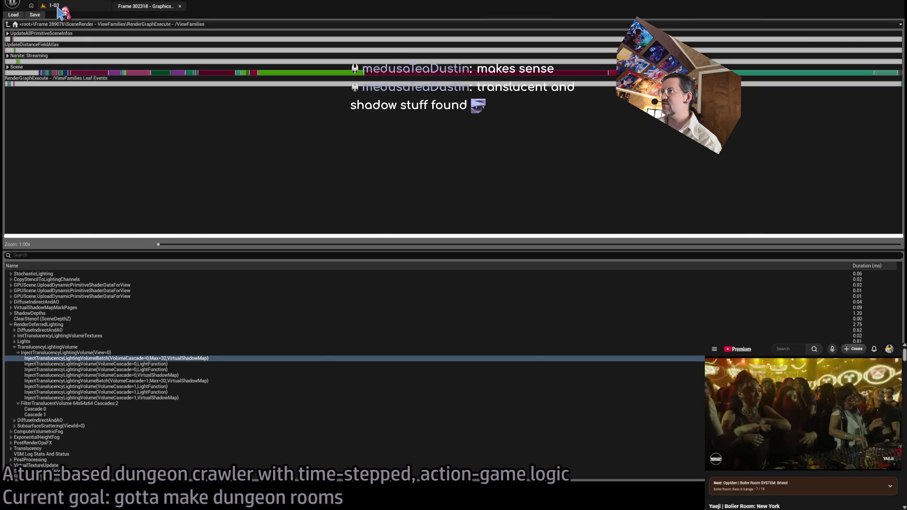
click(110, 348)
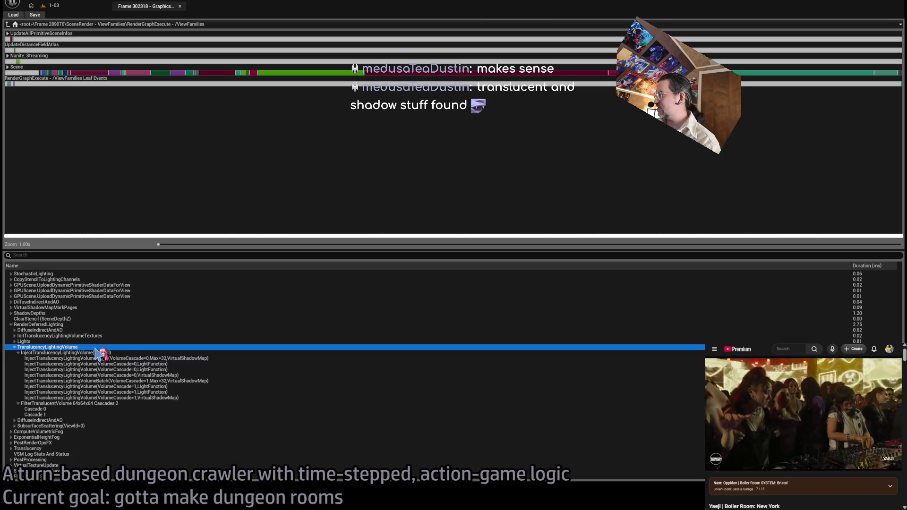
click(53, 6)
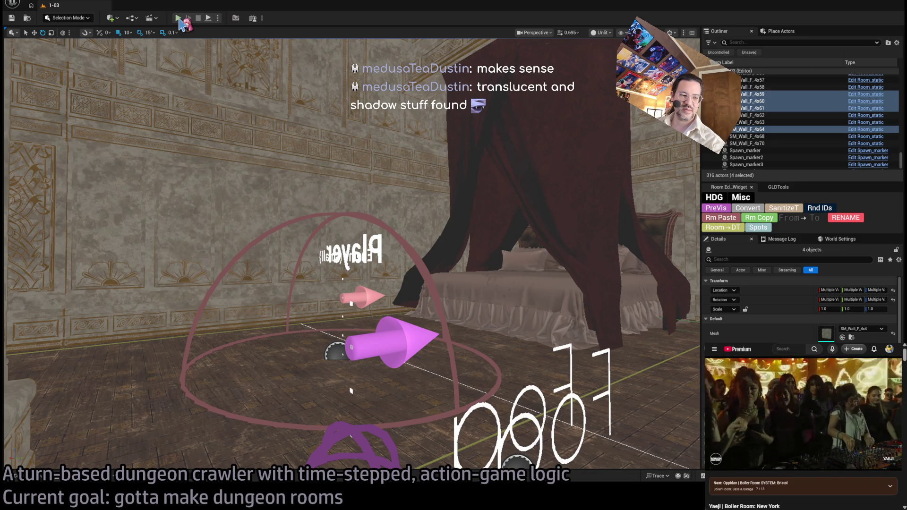
key(alt+p)
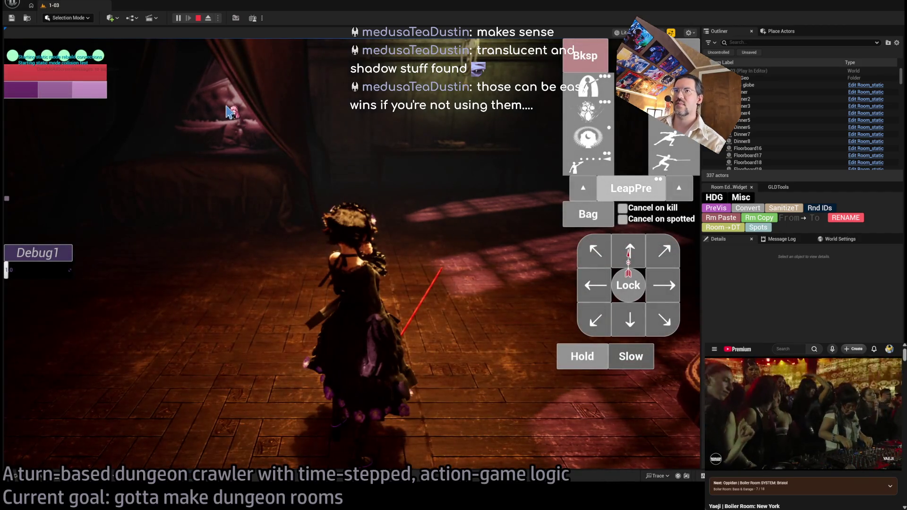
Take a quick GPU profile capture, drill into the frame, and close it to stop playing
key(ctrl+shift+comma)
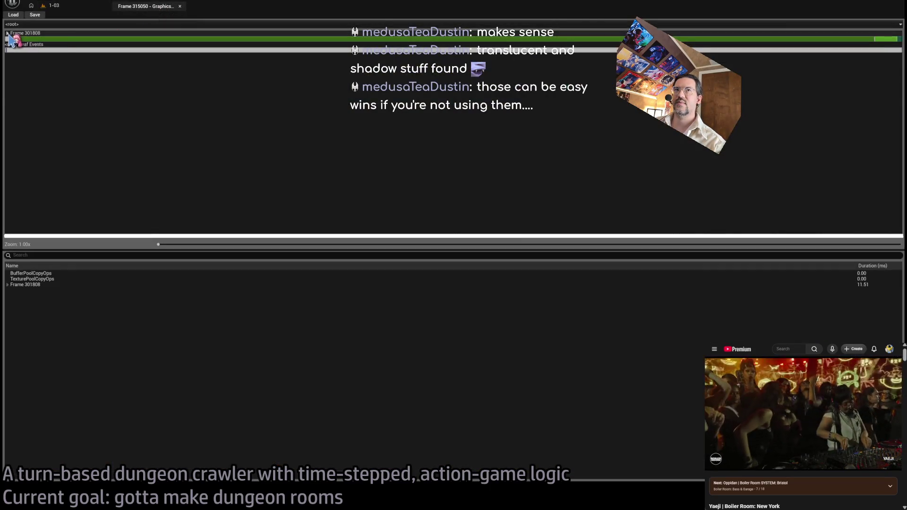
double_click(118, 38)
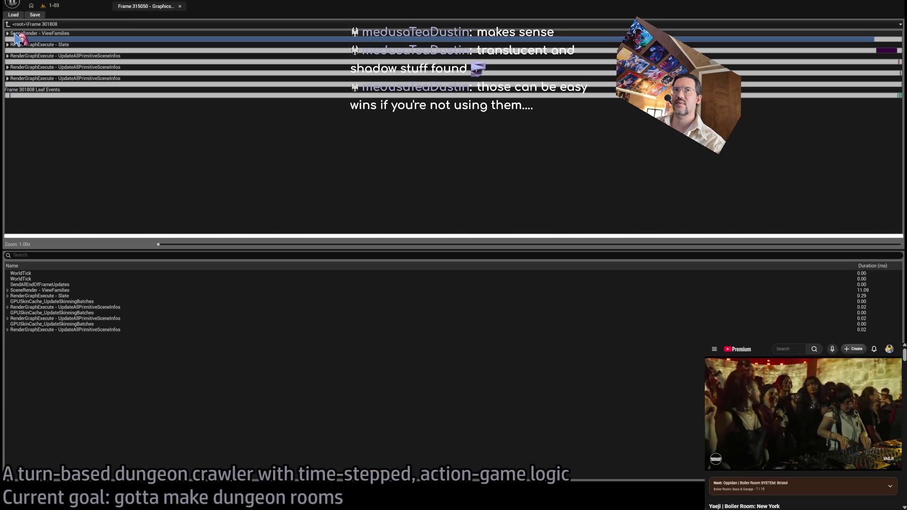
key(Escape)
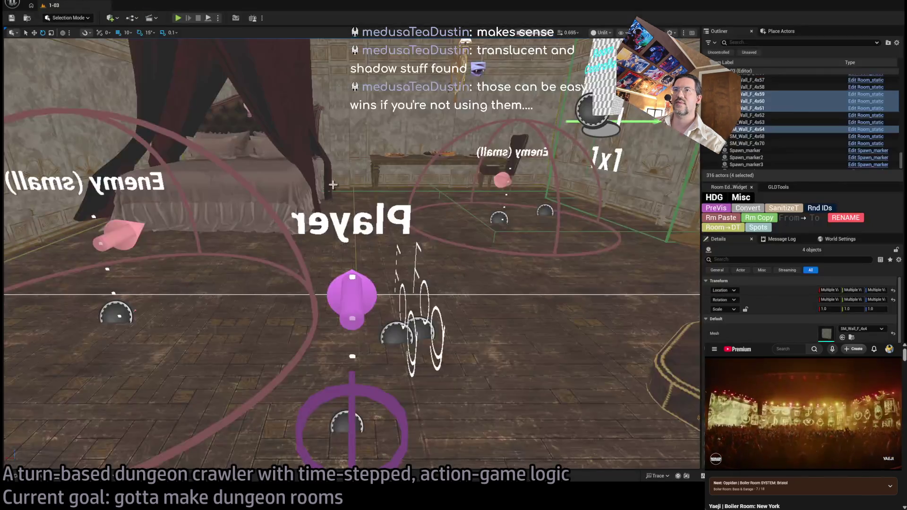
Play again, move the character one step, hold a turn, then capture a new GPU profile
click(178, 19)
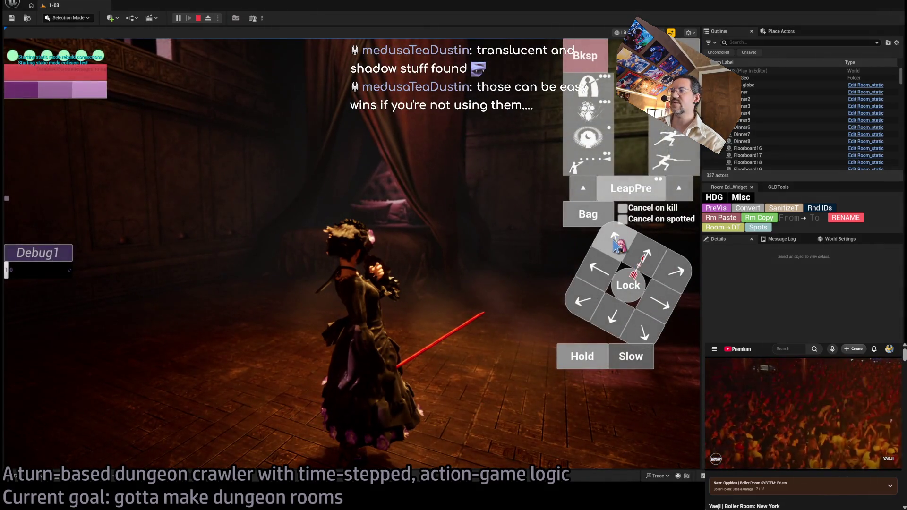
click(582, 373)
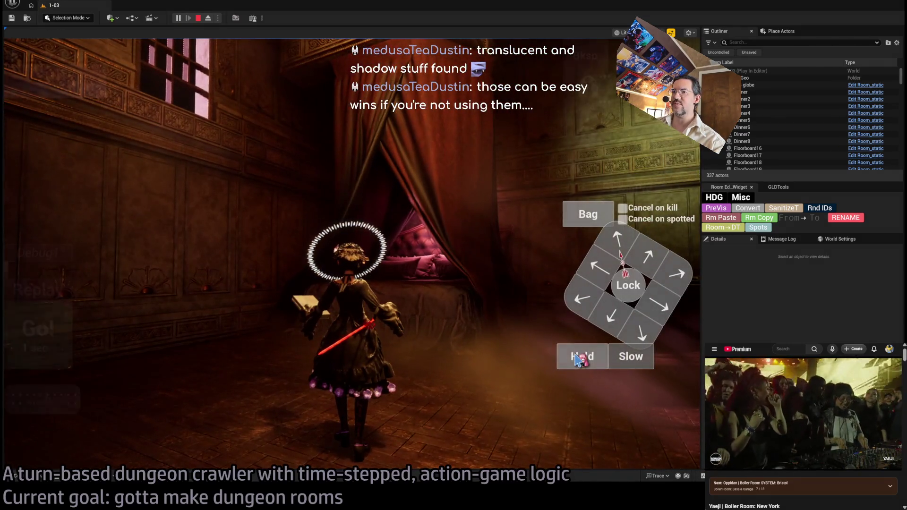
click(580, 358)
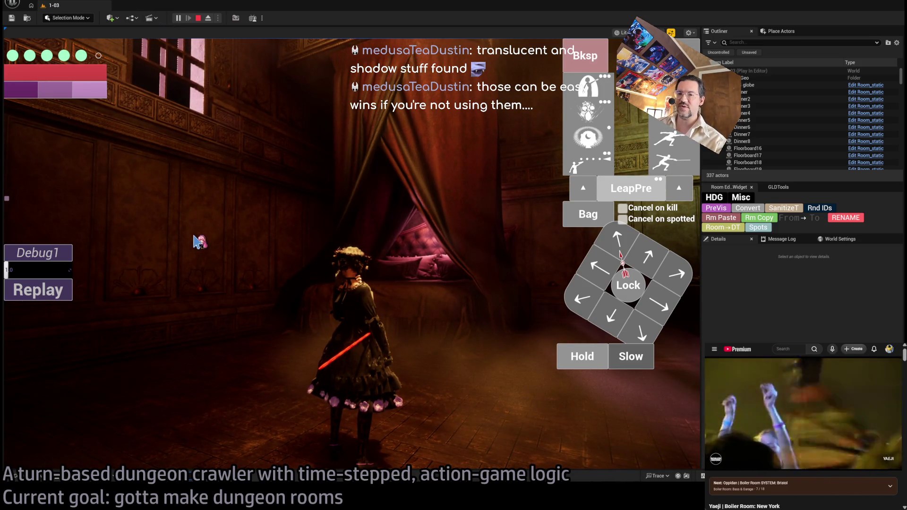
key(ctrl+shift+comma)
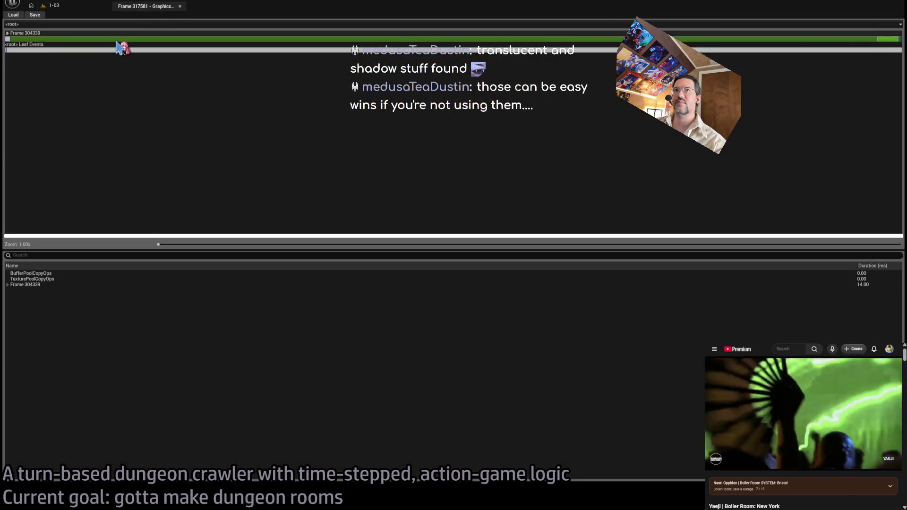
Drill into captured frame 304339 and select its Scene event to list the passes
double_click(11, 39)
double_click(11, 39)
double_click(12, 61)
click(291, 67)
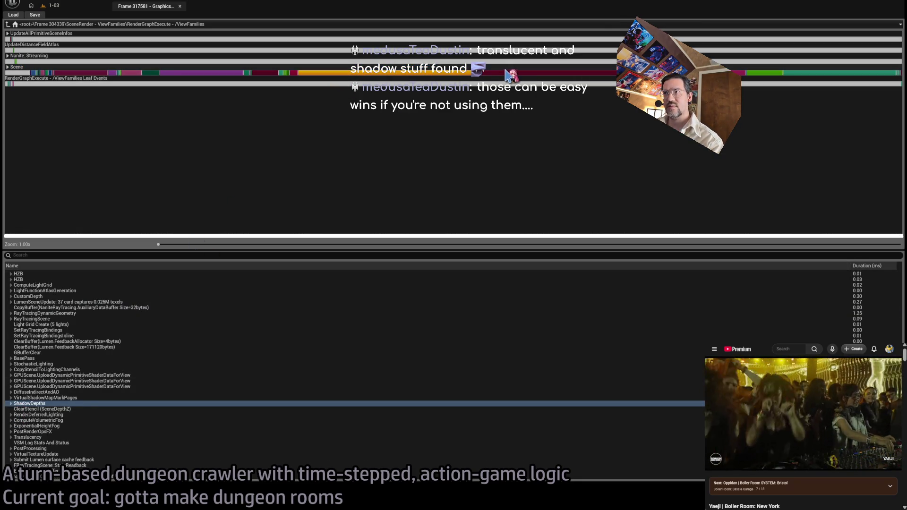
Expand RenderDeferredLighting > TranslucencyLightingVolume and its injection and filter sub-passes
click(14, 415)
click(11, 415)
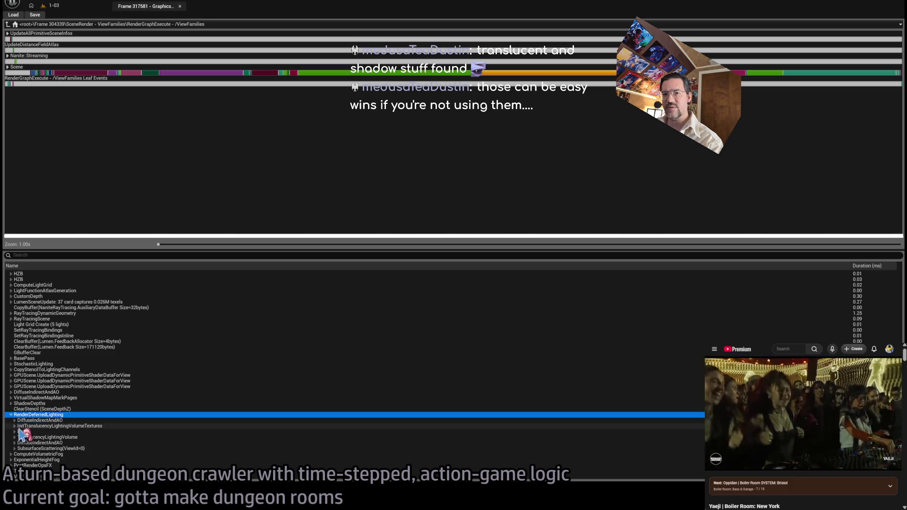
click(30, 426)
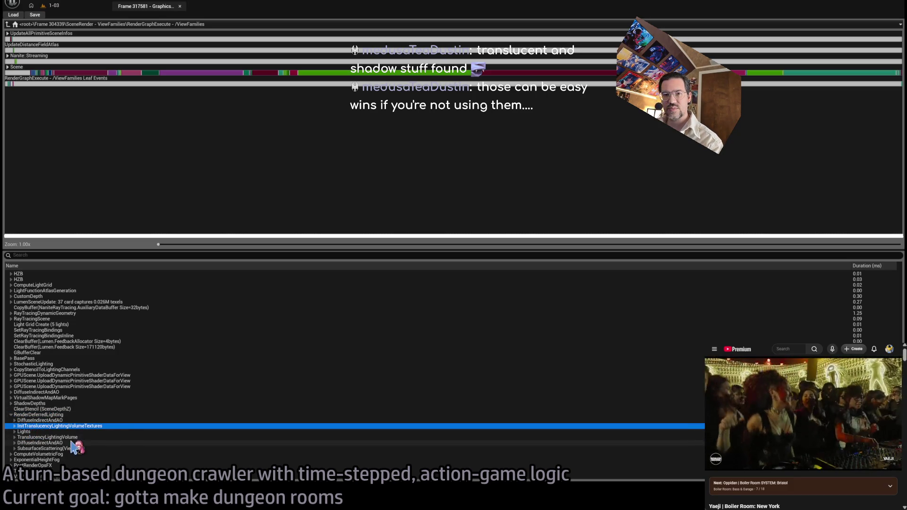
click(71, 437)
click(14, 438)
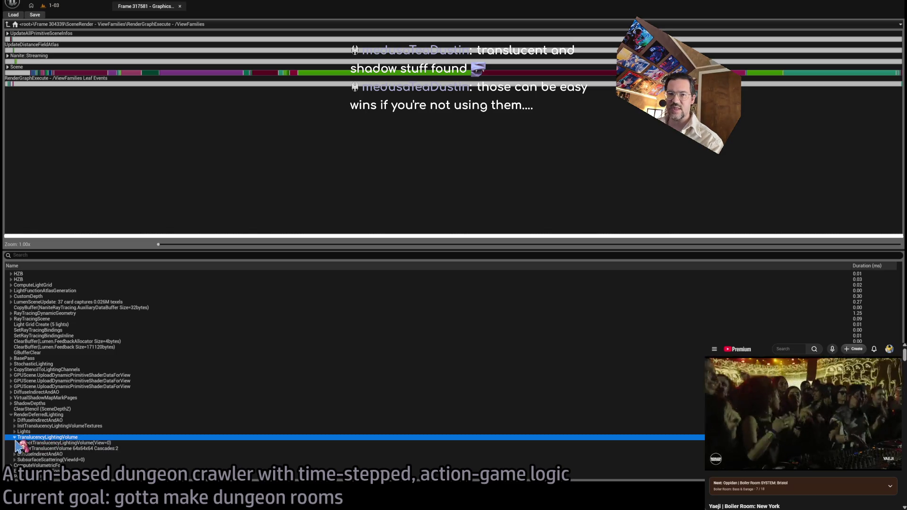
scroll(152, 354, down, 2)
click(18, 403)
click(18, 398)
scroll(113, 401, down, 3)
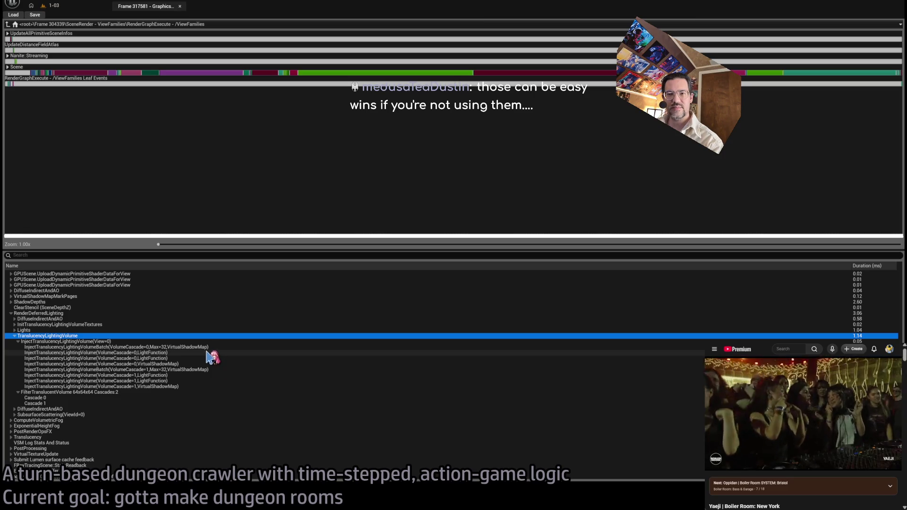
Step through the injection batch passes, then select and collapse TranslucencyLightingVolume
click(212, 348)
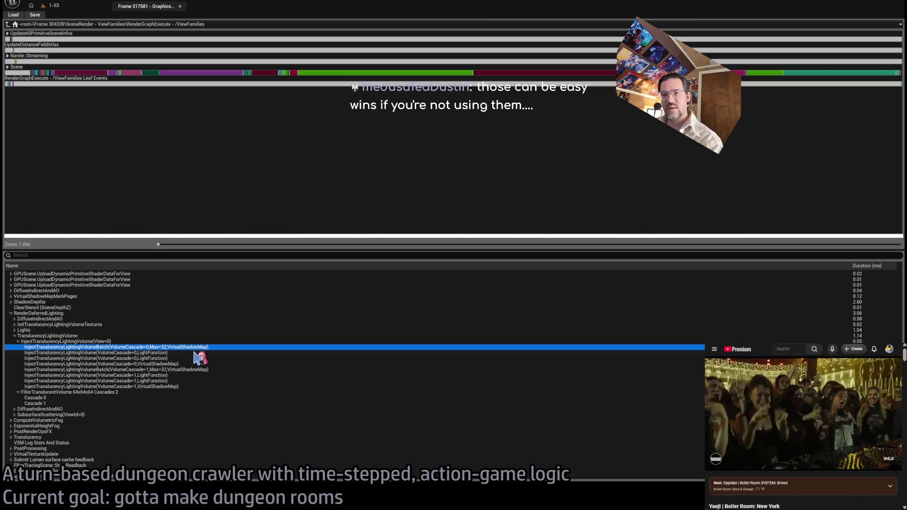
key(Down)
key(Down)
key(Down)
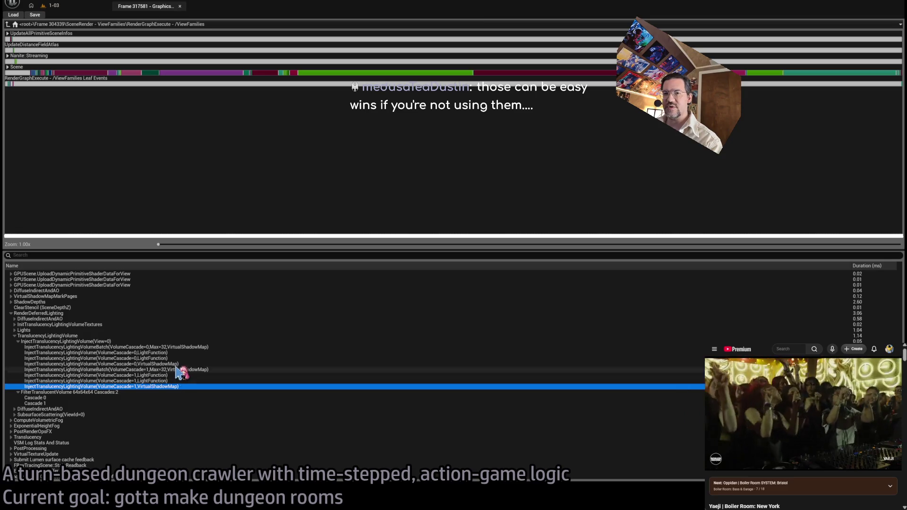
click(187, 348)
key(Down)
key(Down)
key(Down)
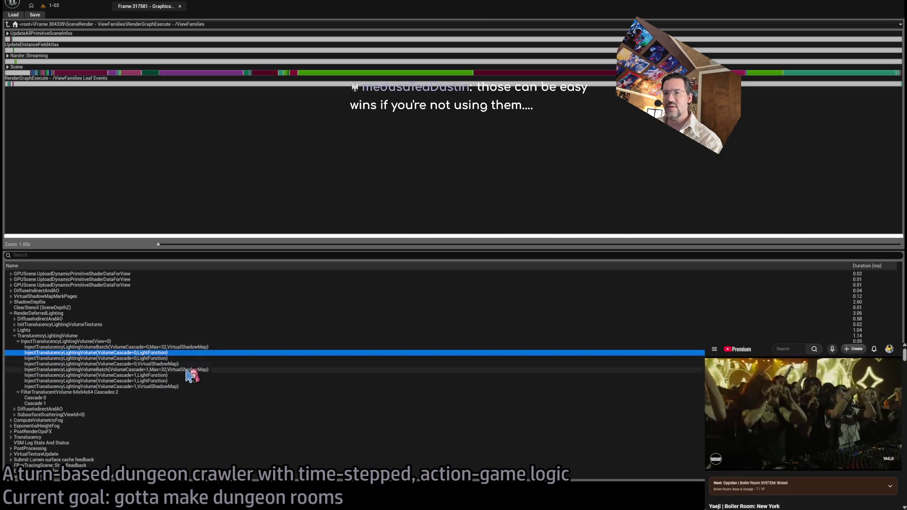
key(Up)
key(Up)
key(Up)
click(184, 347)
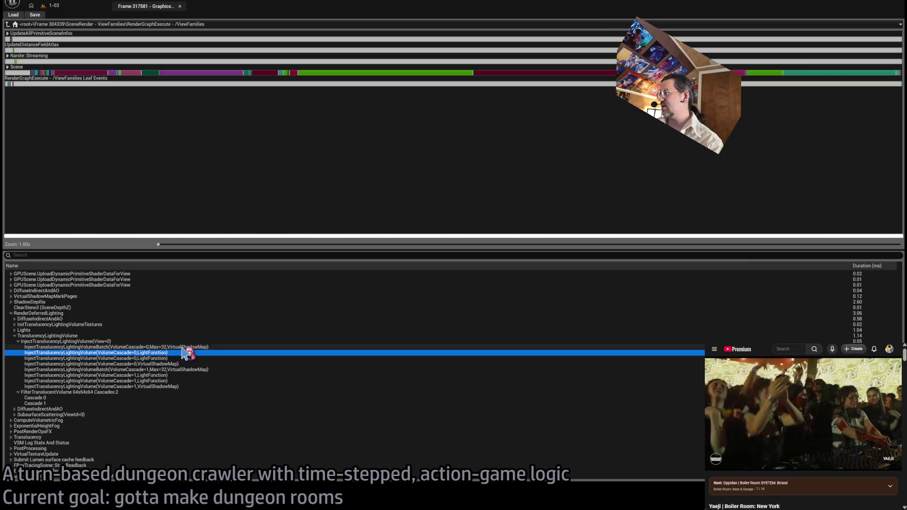
click(187, 341)
click(188, 336)
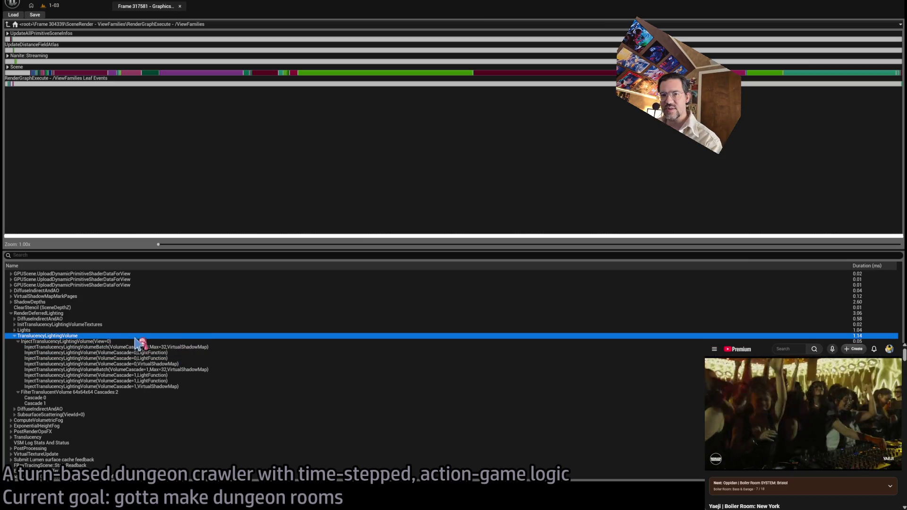
click(17, 336)
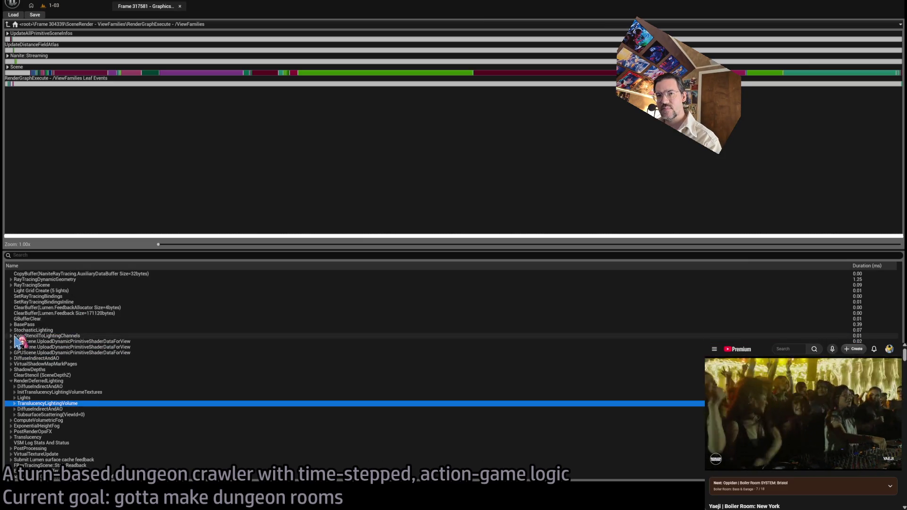
Check the DiffuseIndirectAndAO and SubsurfaceScattering passes, then collapse RenderDeferredLighting
click(45, 409)
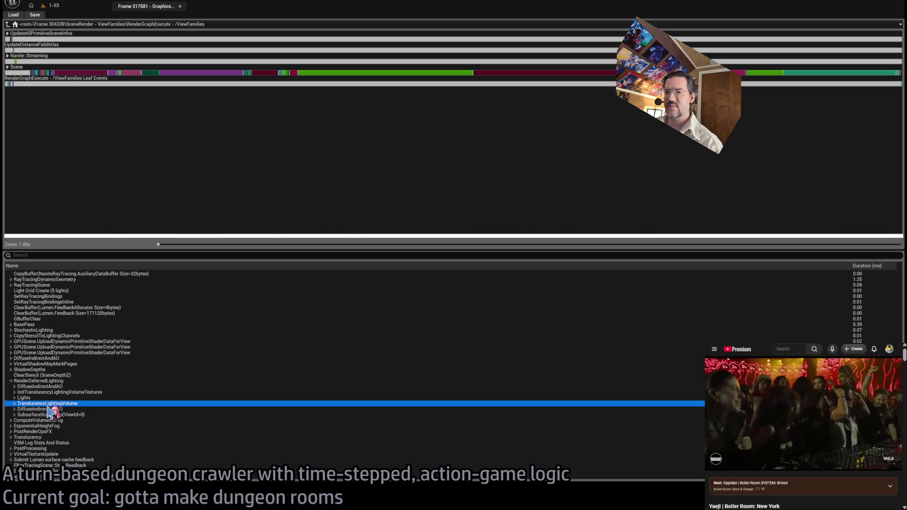
click(42, 415)
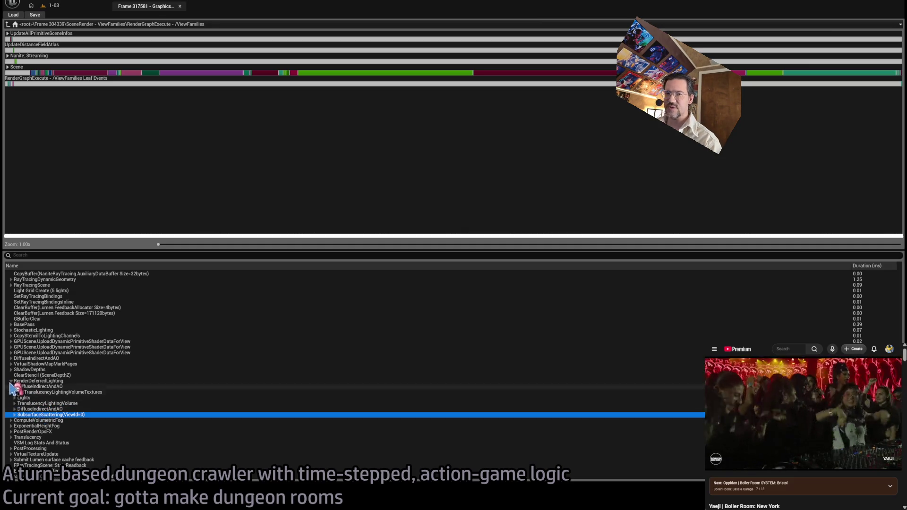
click(11, 381)
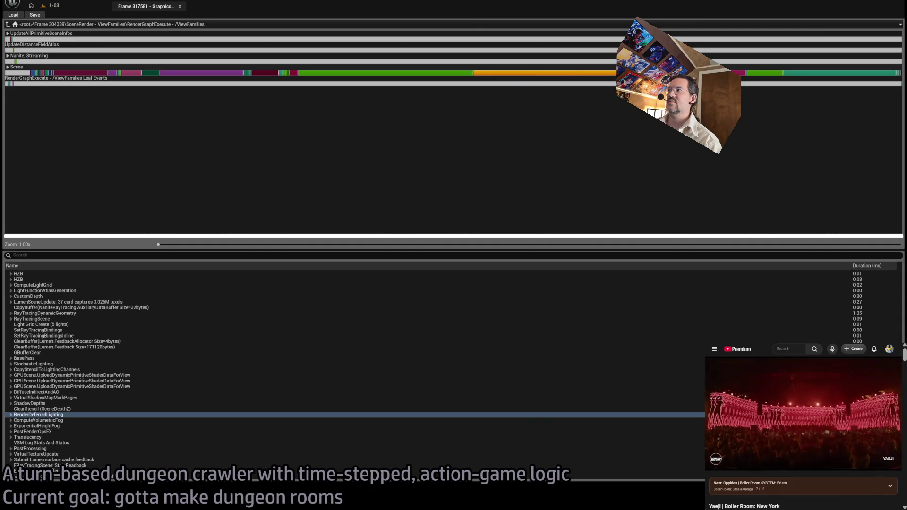
Expand ShadowDepths > RenderVirtualShadowMaps(Non-Nanite) > Batched > CullingPasses, then fold Non-Nanite back
click(430, 74)
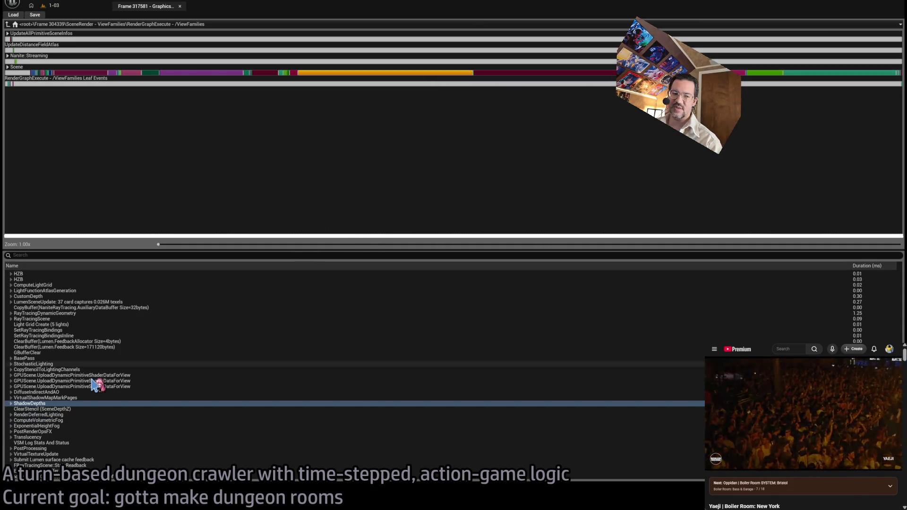
click(11, 404)
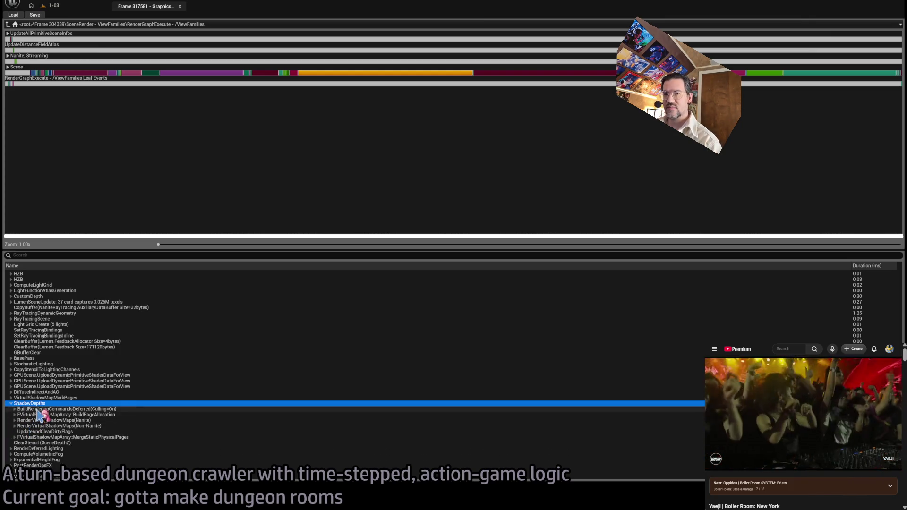
click(39, 409)
click(36, 420)
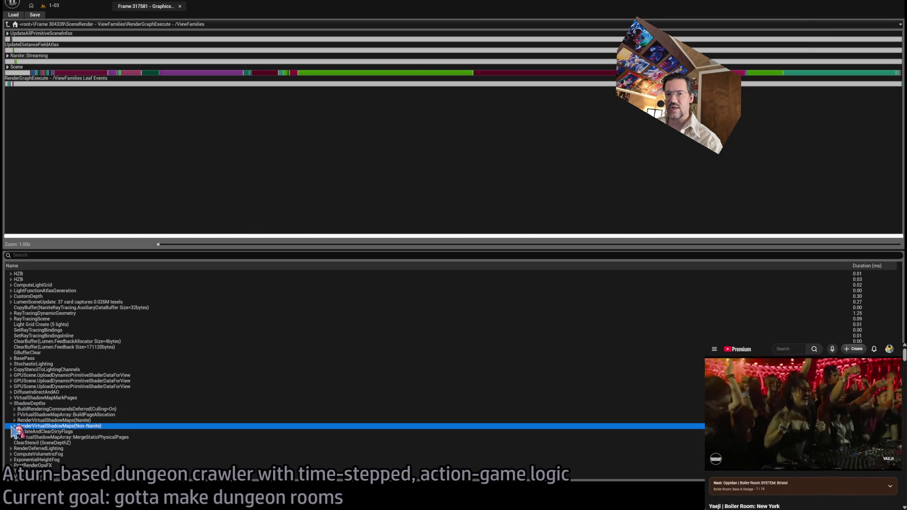
click(15, 426)
click(18, 431)
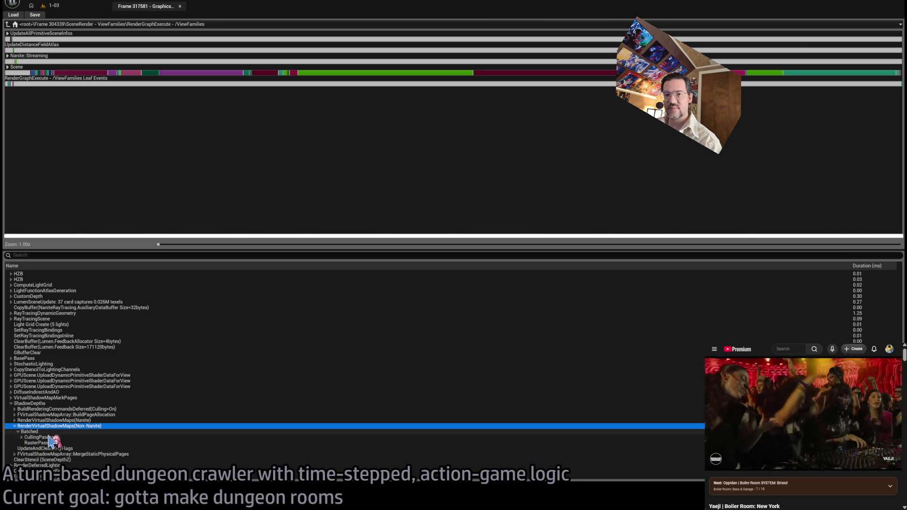
click(22, 437)
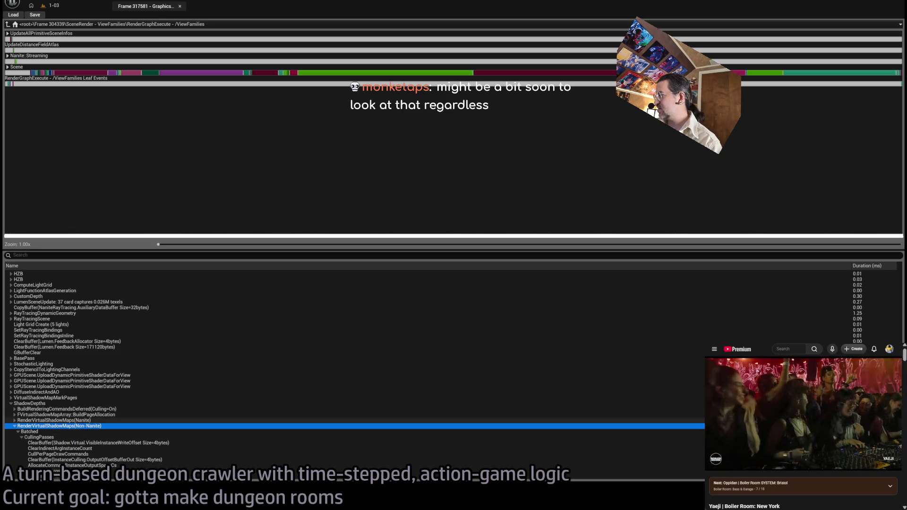
key(Left)
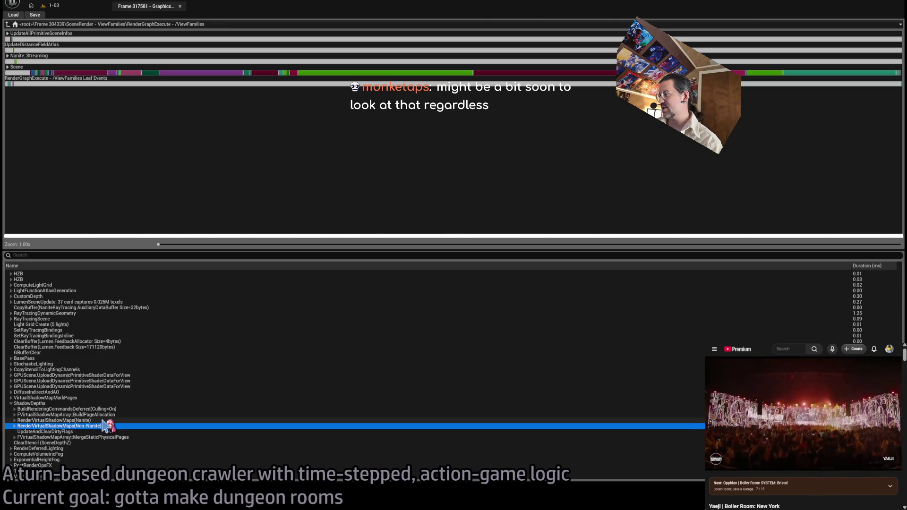
Step through ShadowDepths' BuildPageAllocation, MergeStaticPhysicalPages and Nanite/Non-Nanite shadow map passes
click(98, 405)
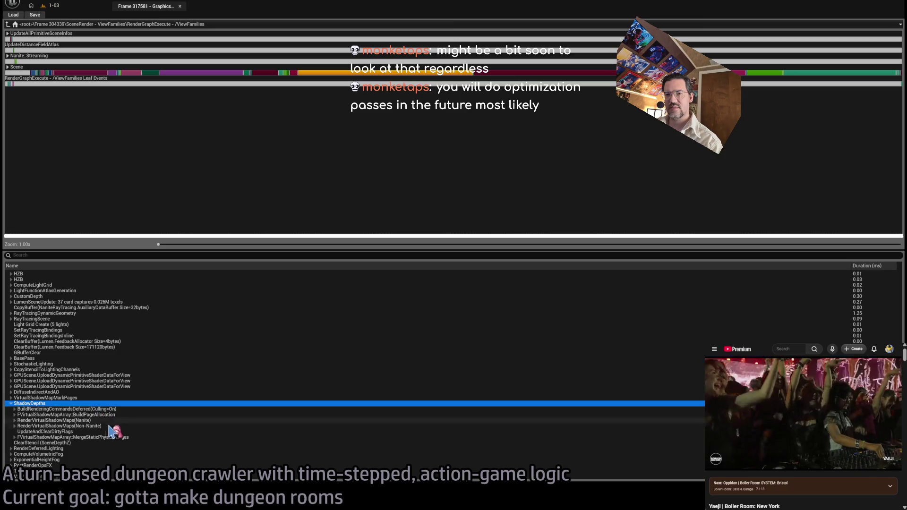
click(115, 415)
key(Down)
key(Down)
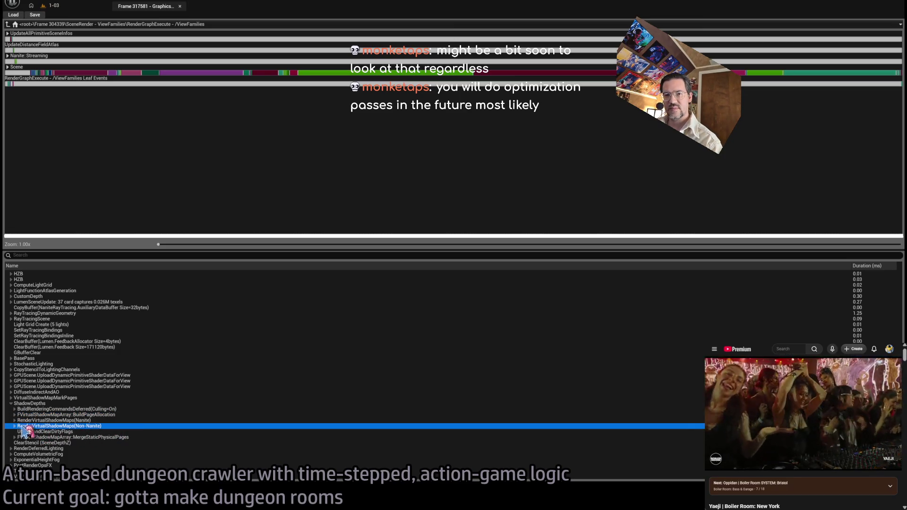
click(52, 436)
click(60, 416)
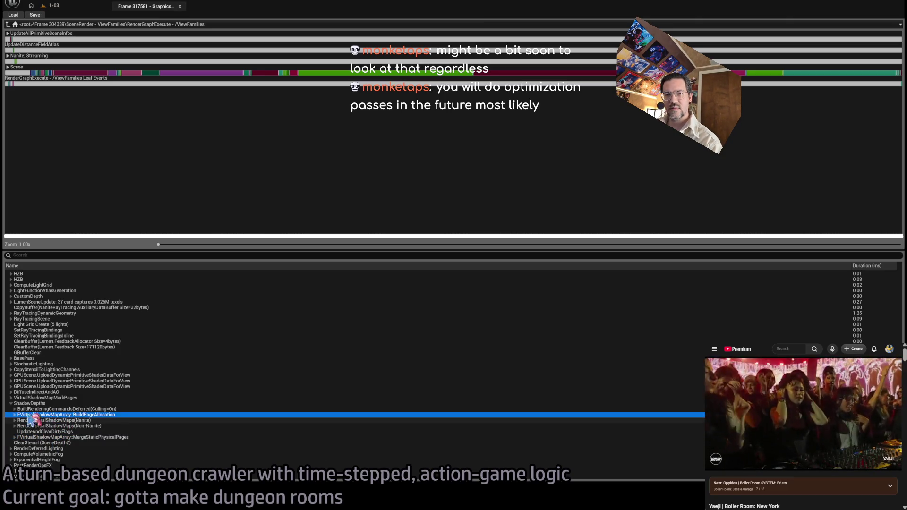
click(62, 426)
key(Up)
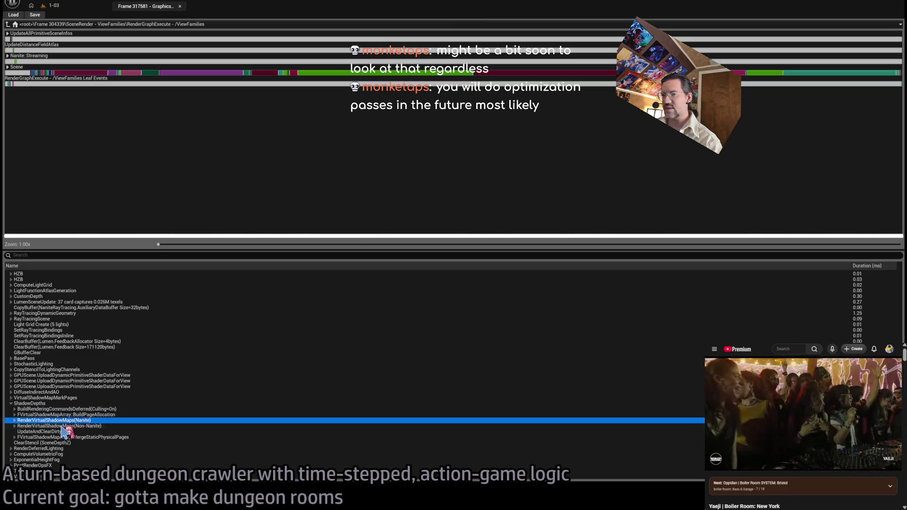
key(Down)
Re-expand the Non-Nanite shadow maps and step down the culling rows to CullPerPageDrawCommands
shift+click(14, 426)
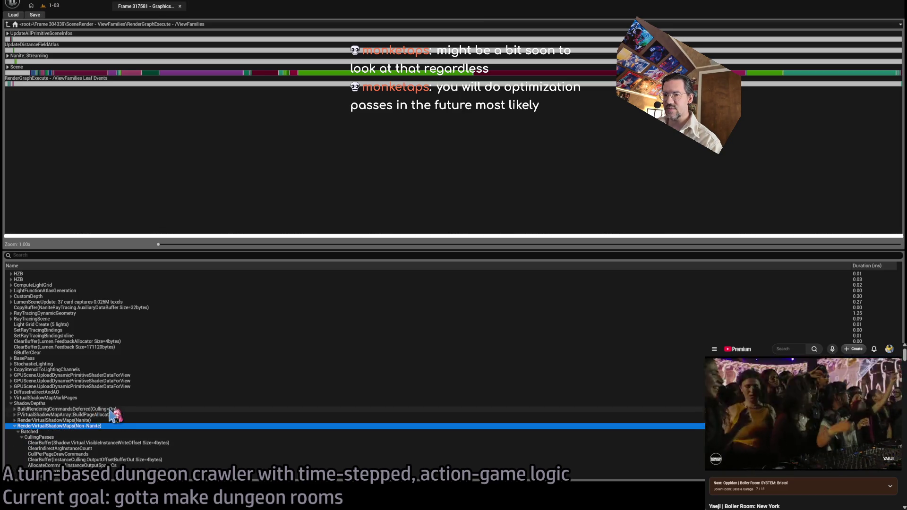
scroll(109, 392, down, 3)
click(152, 364)
click(161, 336)
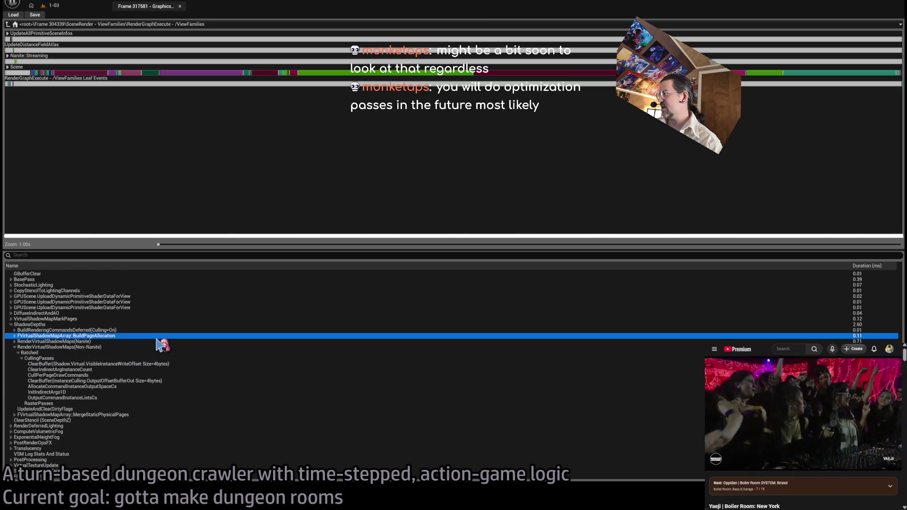
click(105, 346)
click(106, 352)
click(118, 364)
click(111, 376)
Compare the nearby culling rows and CullingPasses group, then collapse ShadowDepths
click(116, 386)
click(110, 375)
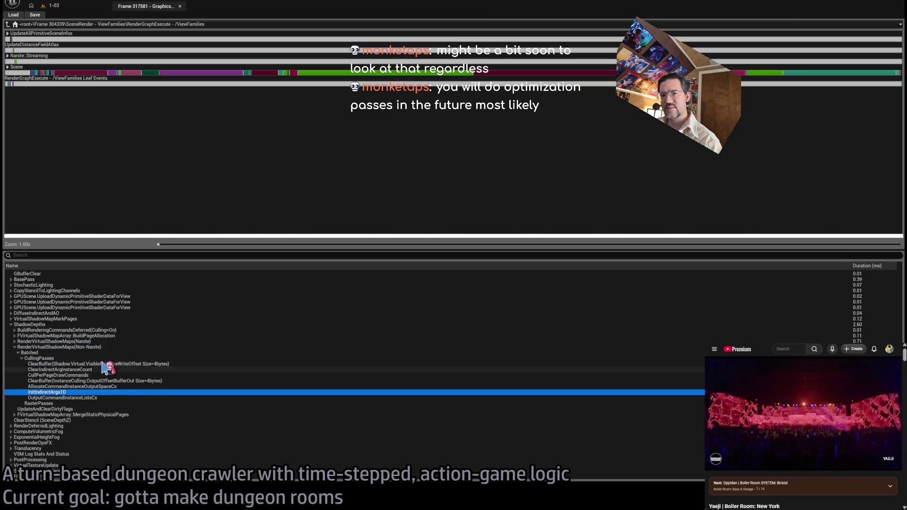
click(106, 364)
click(103, 358)
click(110, 370)
click(116, 376)
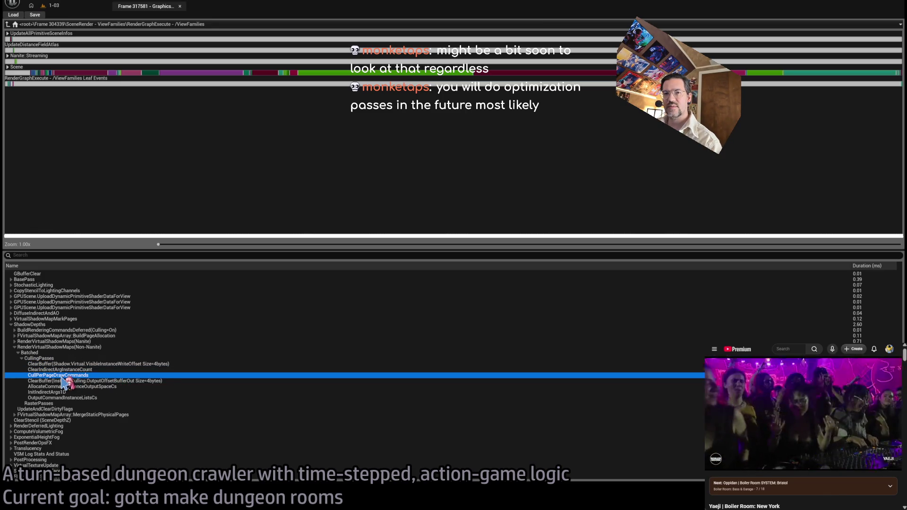
click(11, 325)
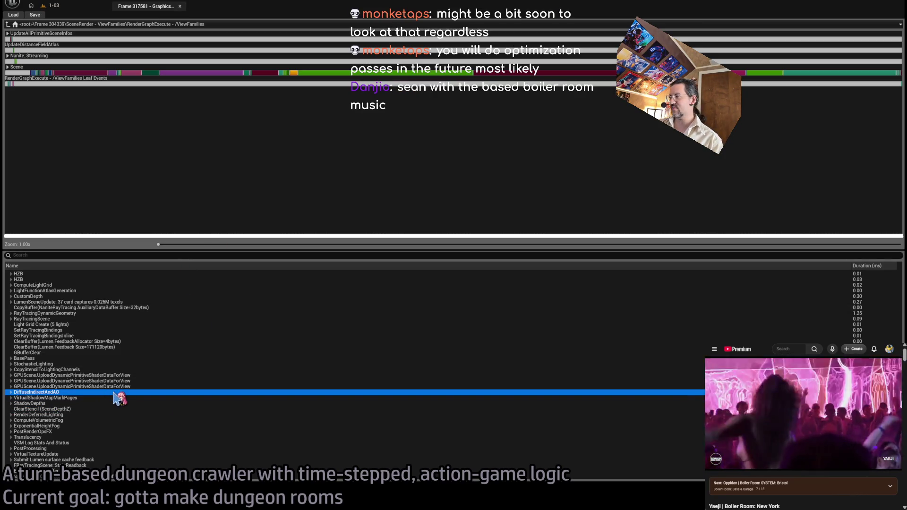
Toggle RenderDeferredLighting open and closed, checking its TranslucencyLightingVolume sub-pass
click(122, 404)
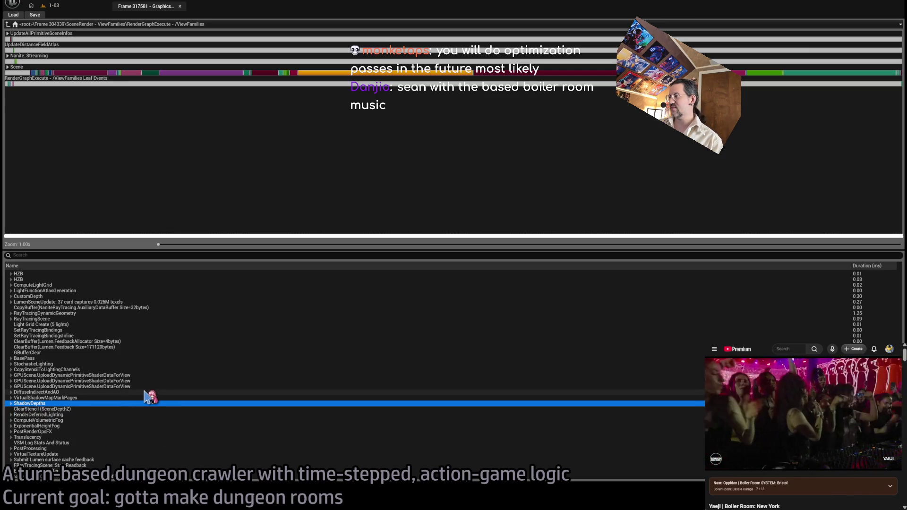
click(163, 414)
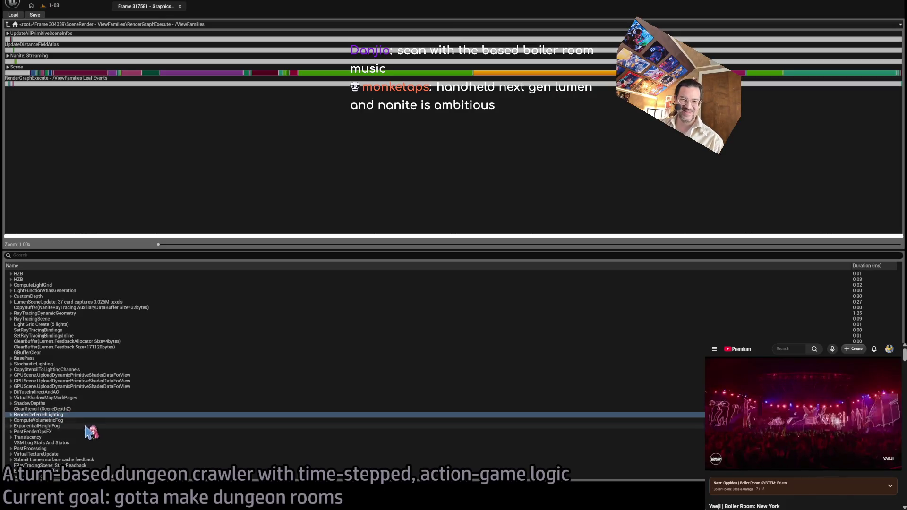
click(11, 415)
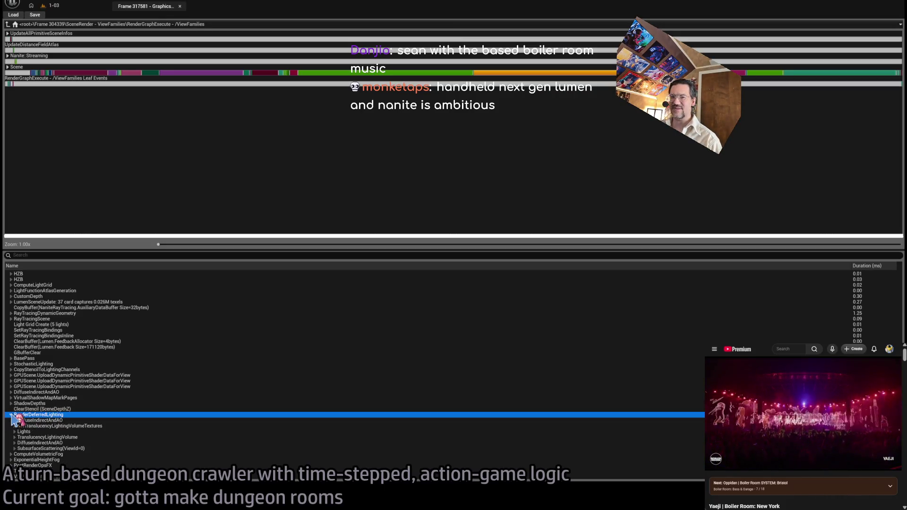
click(11, 415)
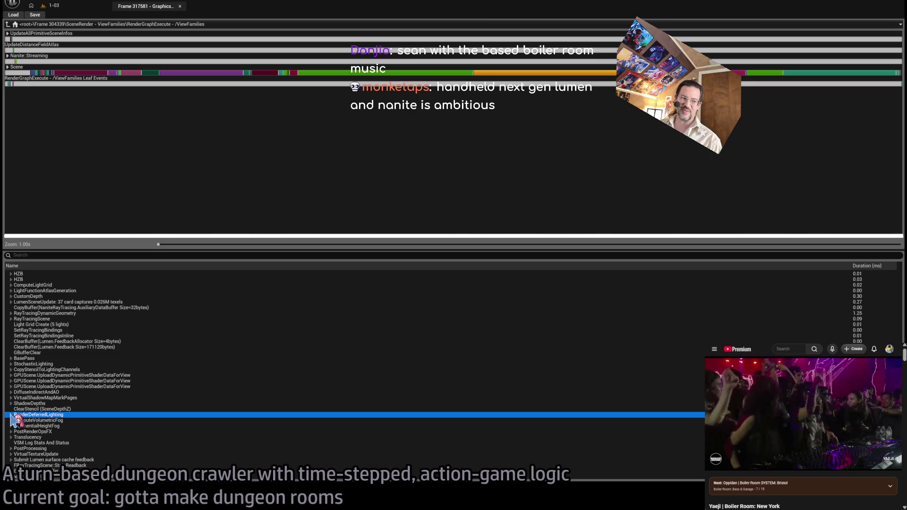
click(11, 415)
scroll(13, 420, down, 2)
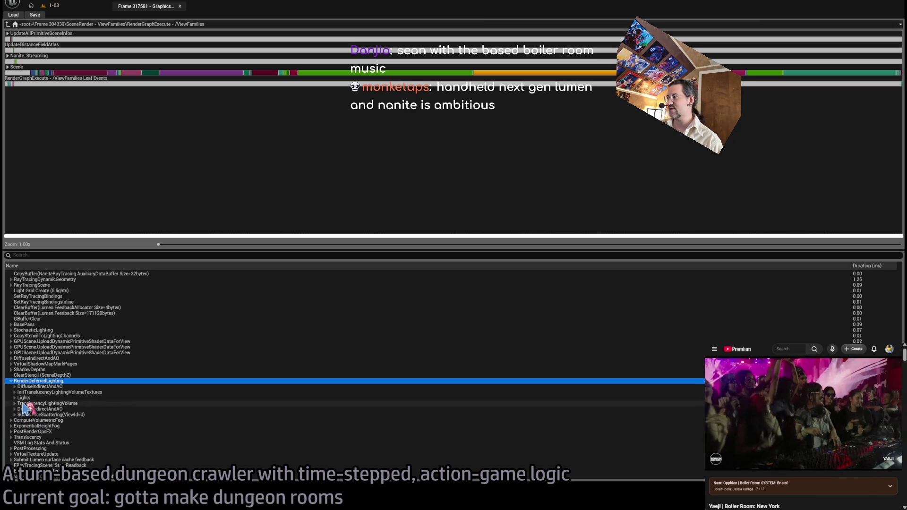
click(30, 404)
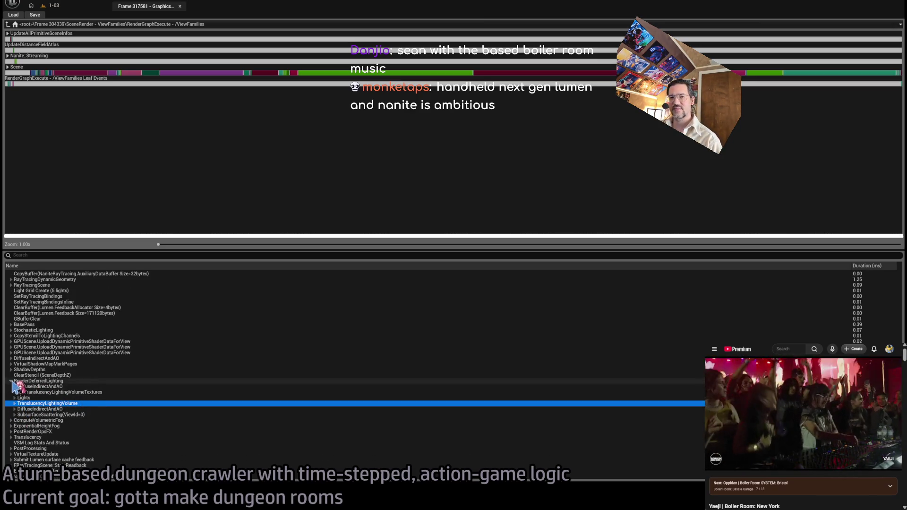
click(11, 381)
Select ComputeVolumetricFog, then PostProcessing, and expand PostProcessing's child passes
click(36, 421)
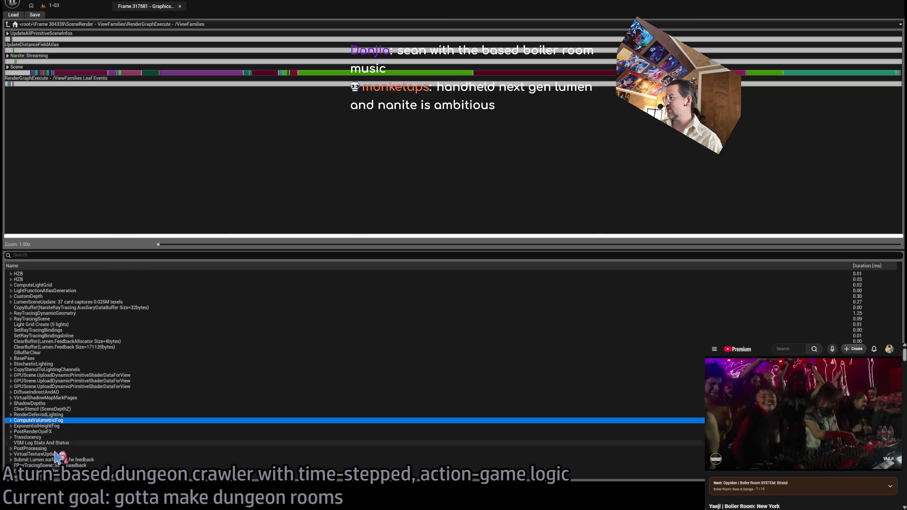
click(53, 449)
click(12, 448)
Inspect the DOF(Alpha=No) post-process timing, then collapse the PostProcessing group
scroll(81, 399, down, 3)
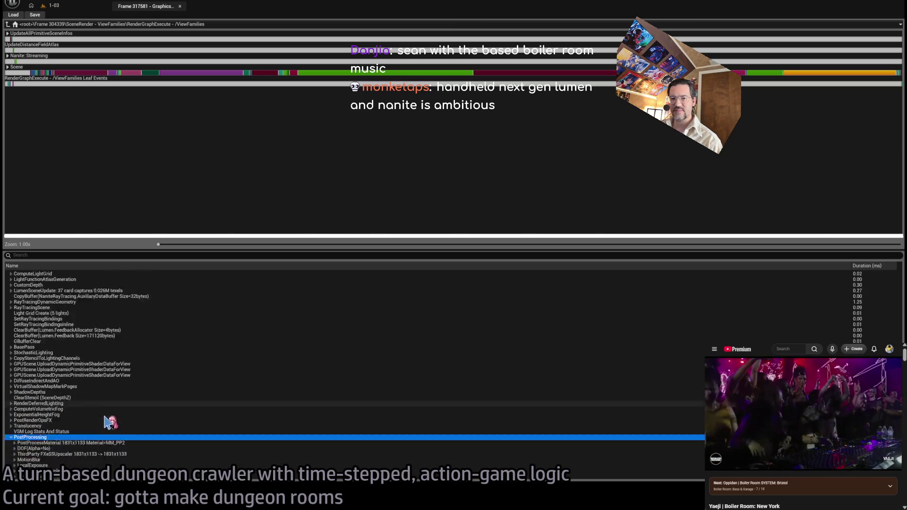
click(102, 371)
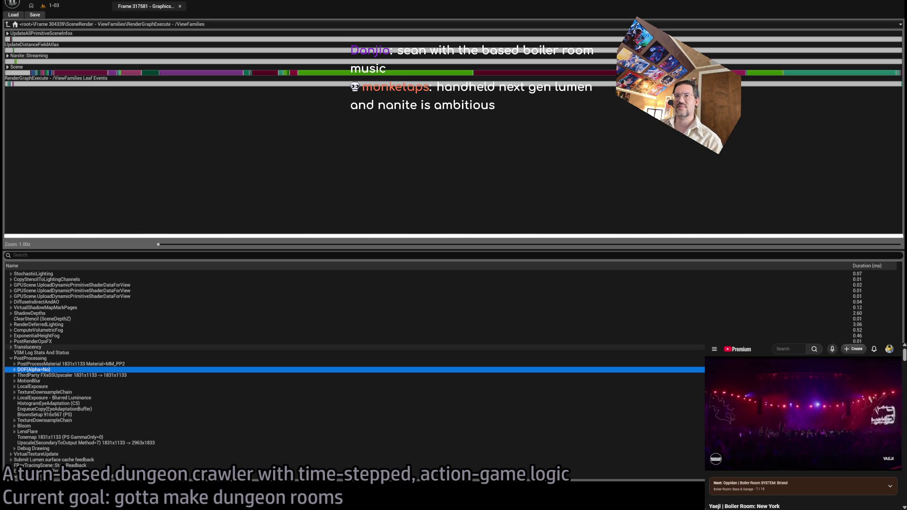
scroll(160, 348, up, 3)
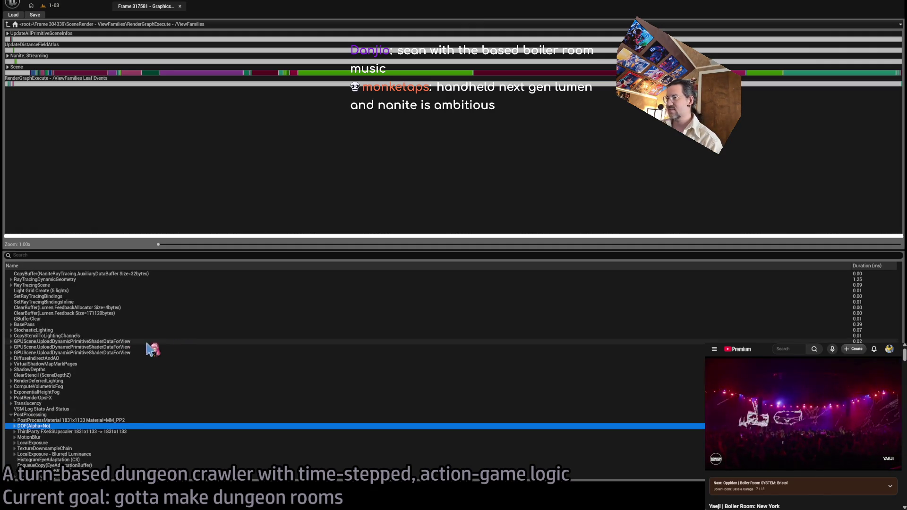
click(12, 415)
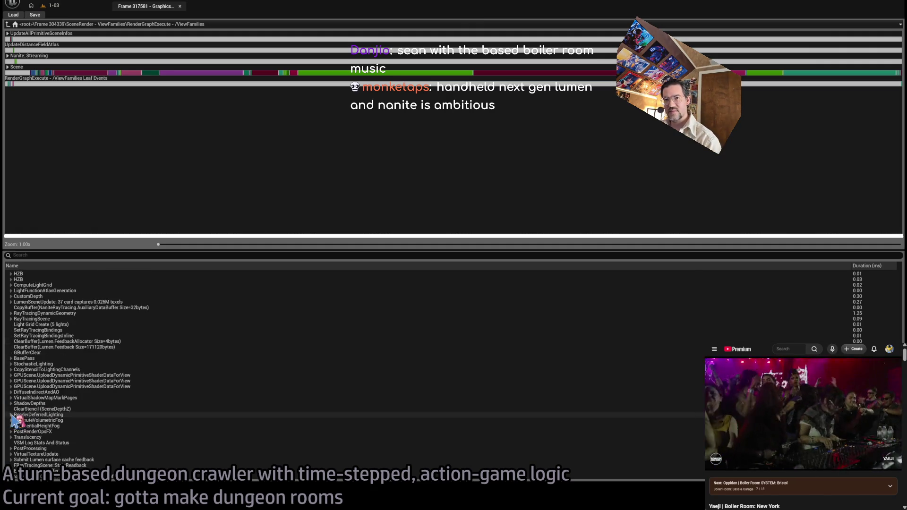
Pick PostProcessing on the timeline, step back to RenderDeferredLighting, and return to the game
click(837, 74)
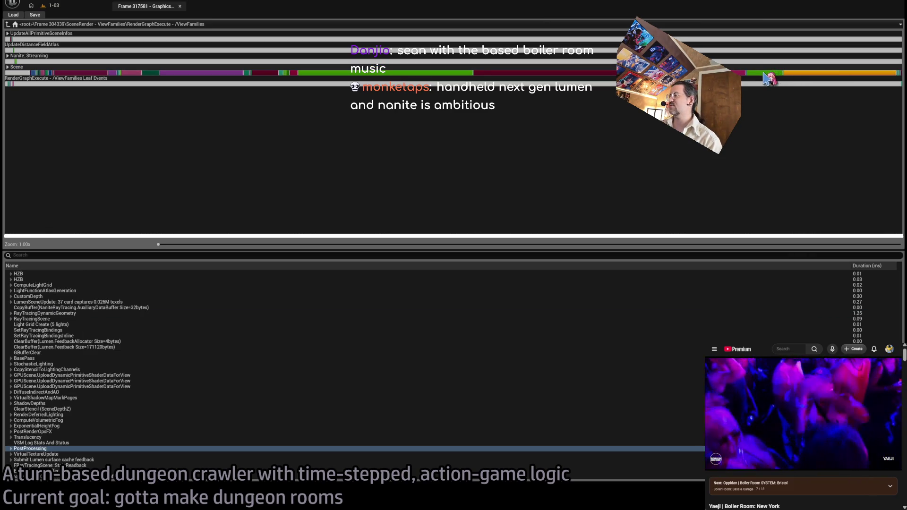
key(Left)
key(Left)
key(Left)
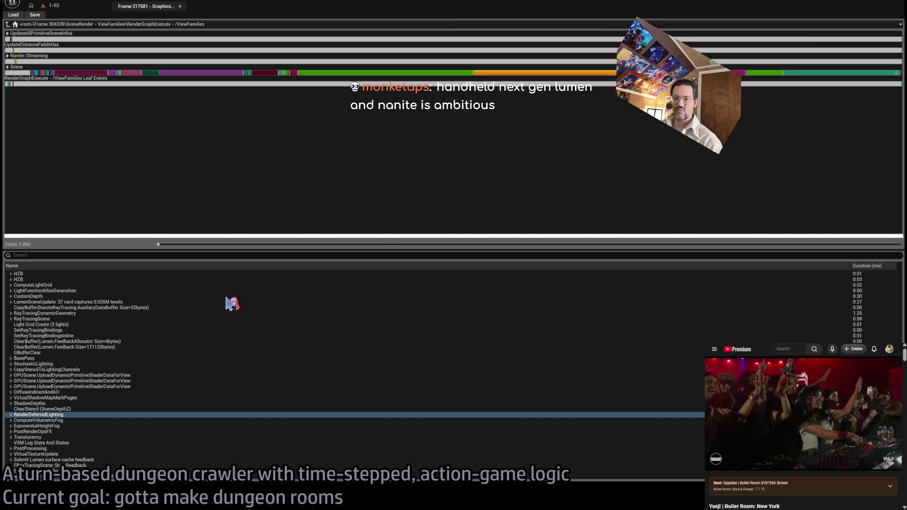
key(alt+Tab)
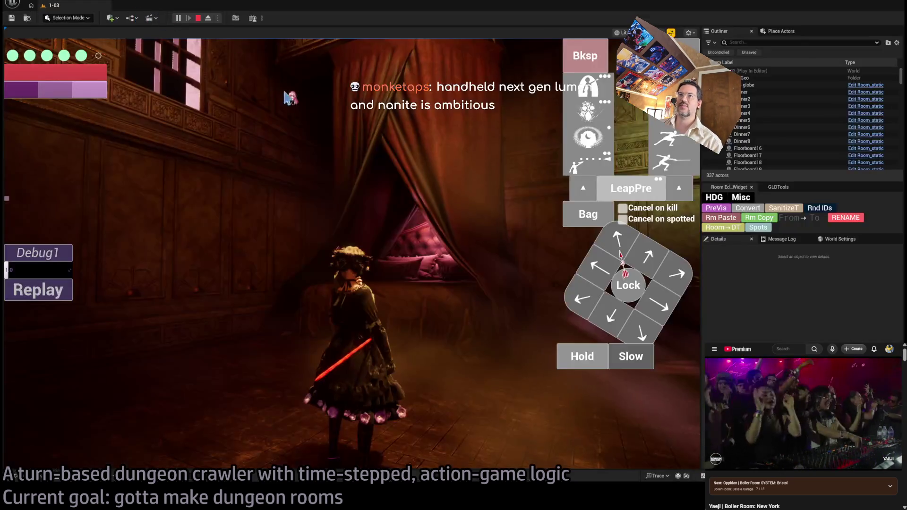
Stop Play-In-Editor and fly the camera around the room to the wall block
key(Escape)
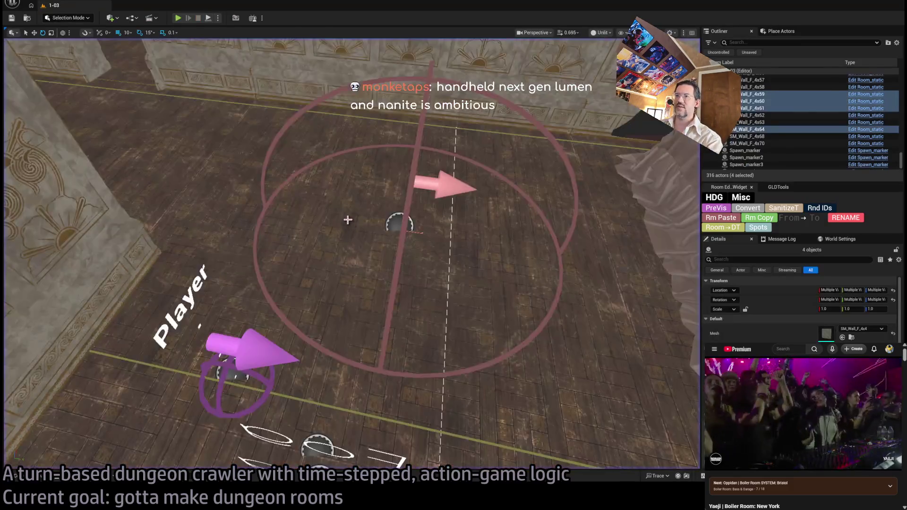
key(w)
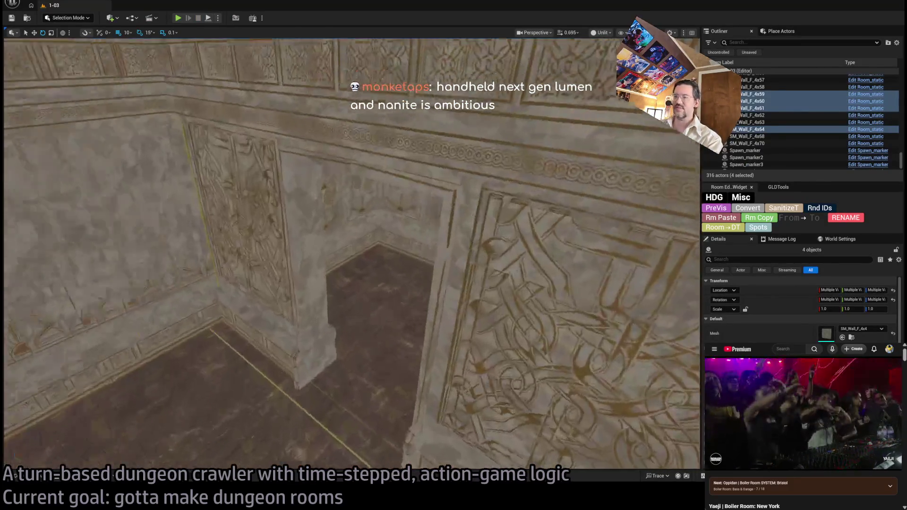
scroll(352, 254, down, 3)
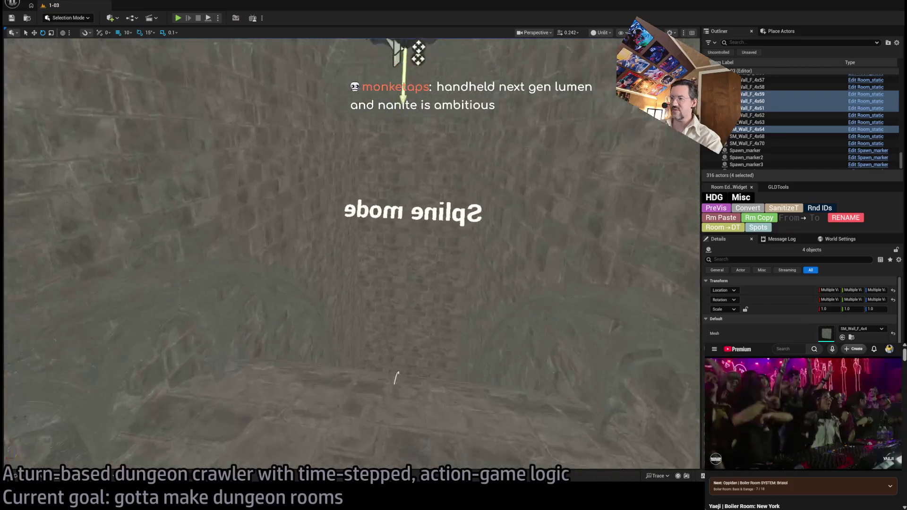
key(s)
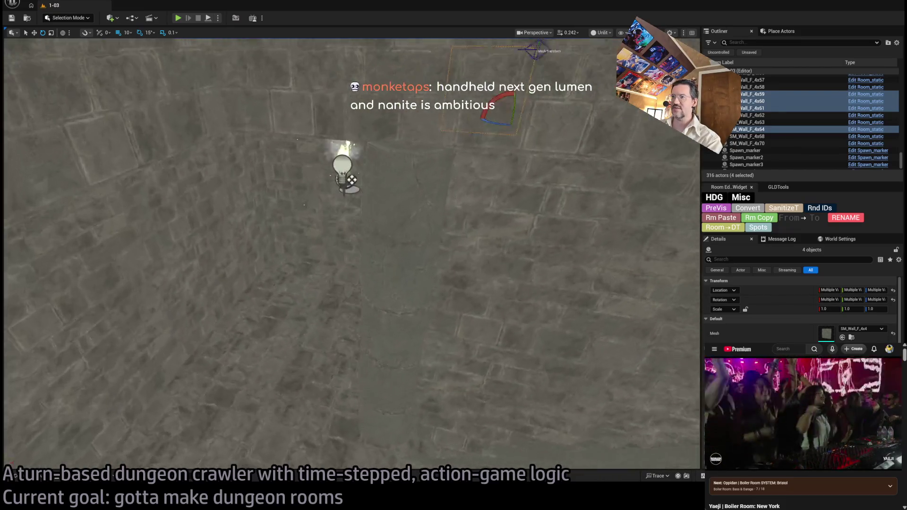
key(w)
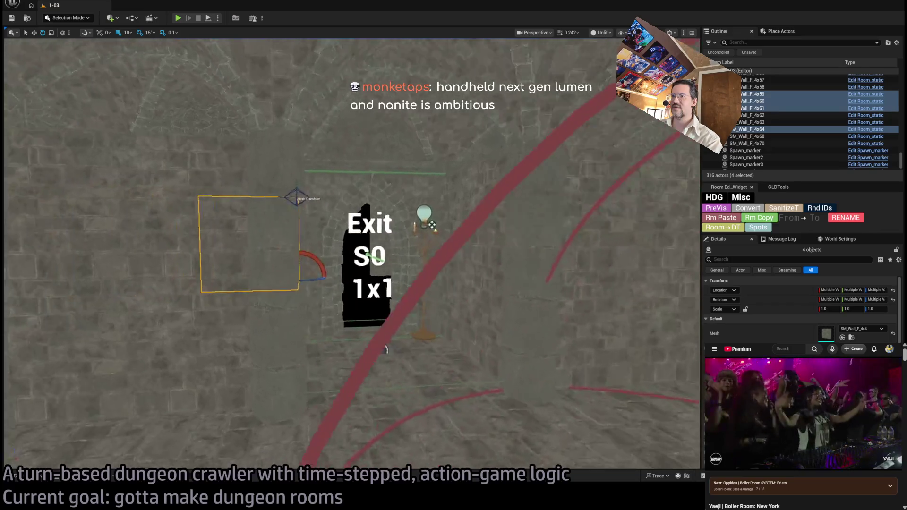
key(w)
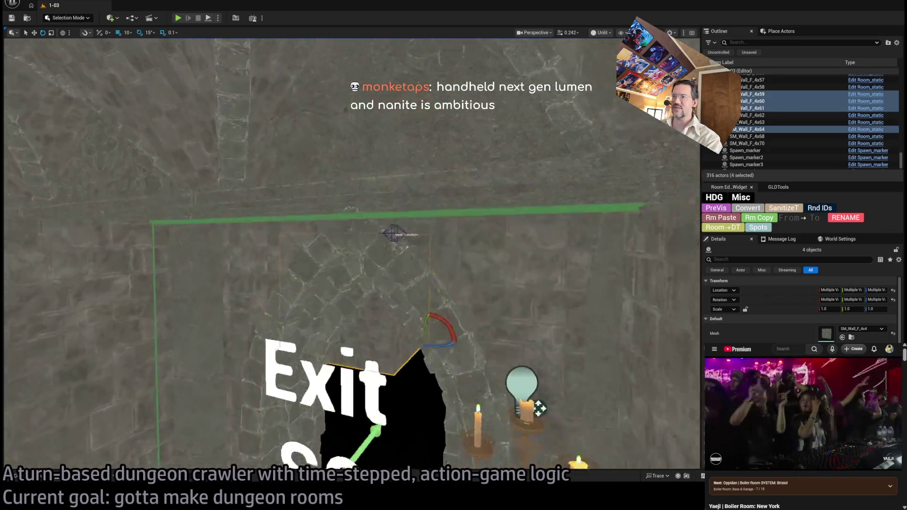
key(f)
Add two more wall pieces for six selected actors, reframe the view, then open a browser tab
drag(350, 255, 350, 217)
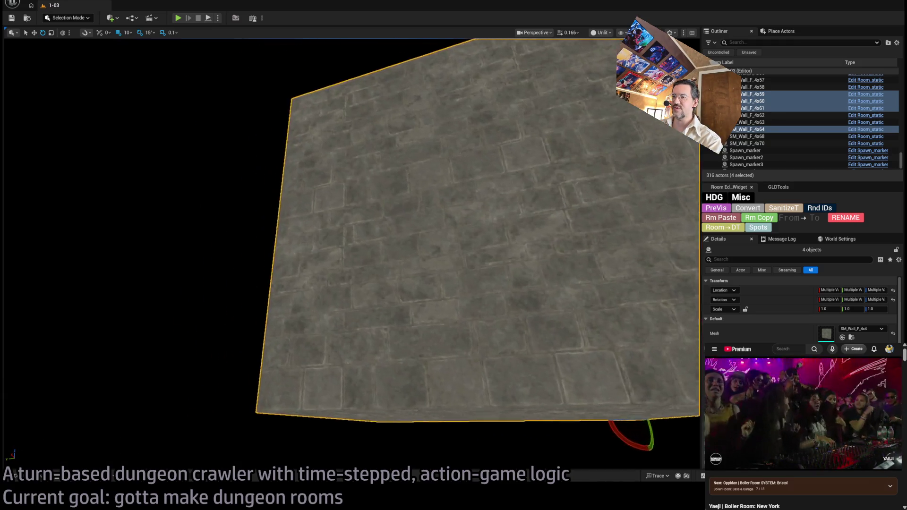
scroll(349, 255, up, 3)
key(s)
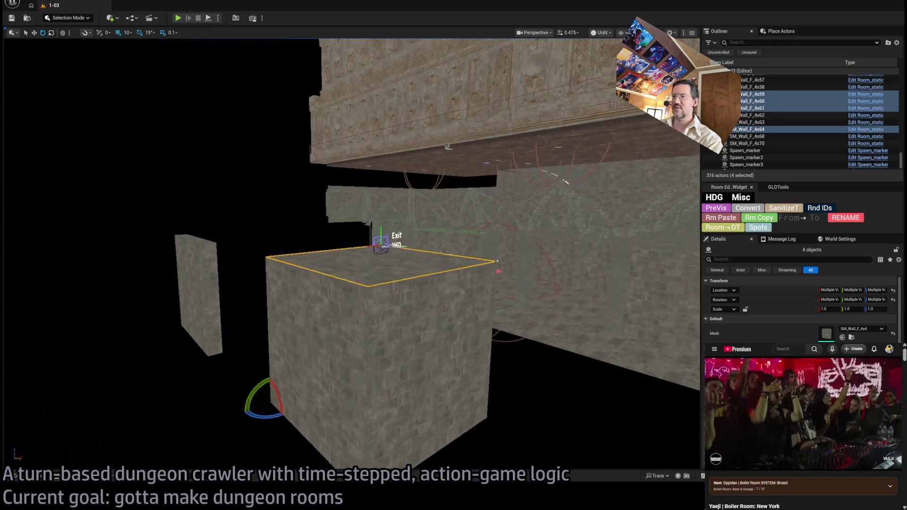
key(q)
ctrl+click(414, 169)
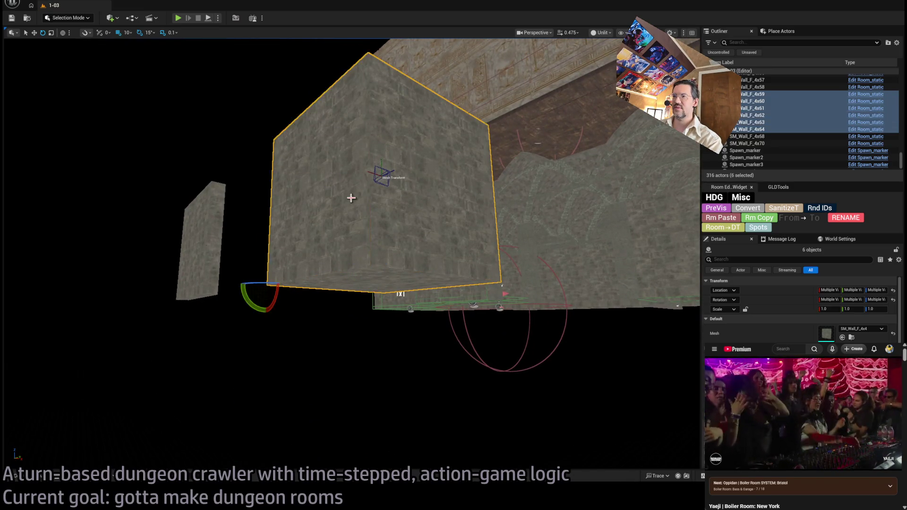
mouse_move(603, 214)
mouse_down()
mouse_move(576, 197)
mouse_move(573, 55)
mouse_move(268, 391)
mouse_move(339, 324)
mouse_up()
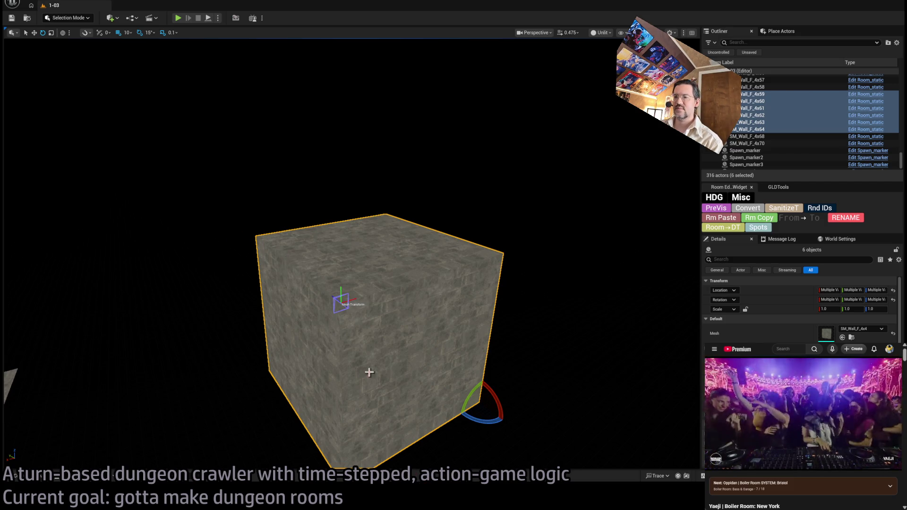
drag(383, 398, 383, 354)
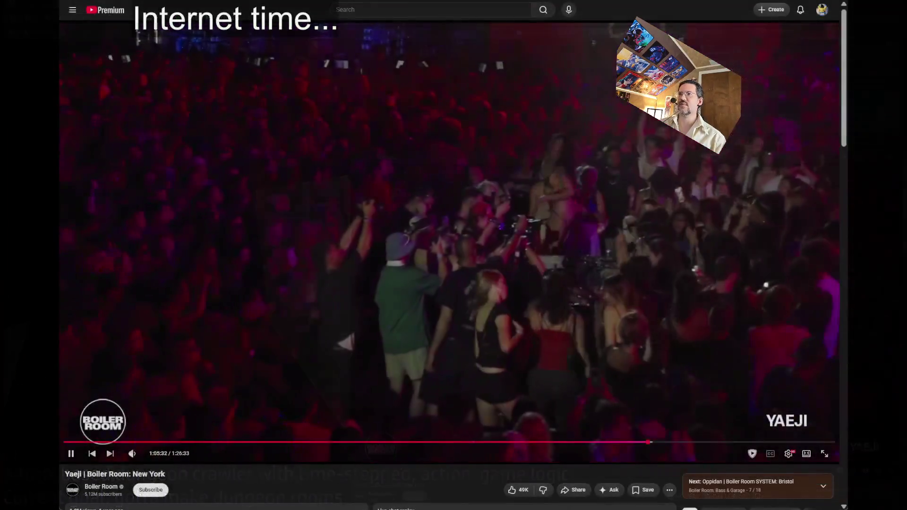
key(ctrl+t)
Go to Fab and search for 'japan suburb'
text(fab)
key(Return)
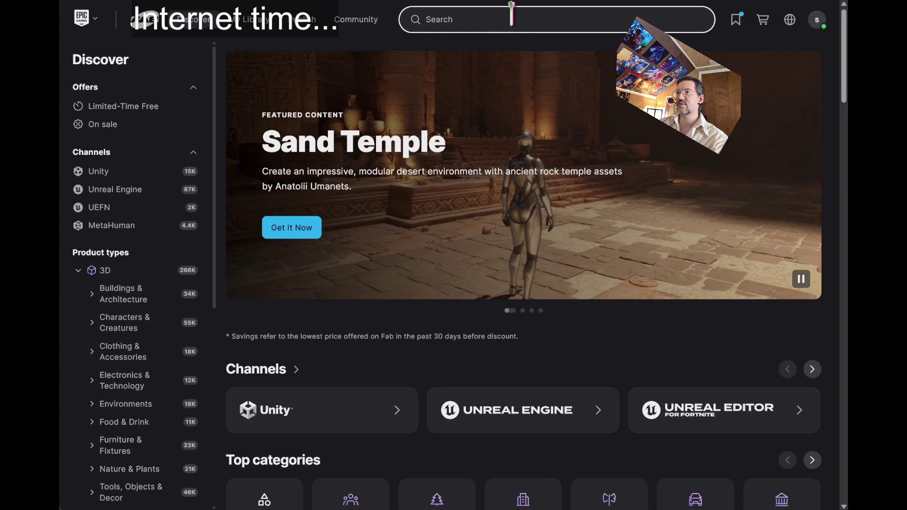
text(japan suburb)
key(Return)
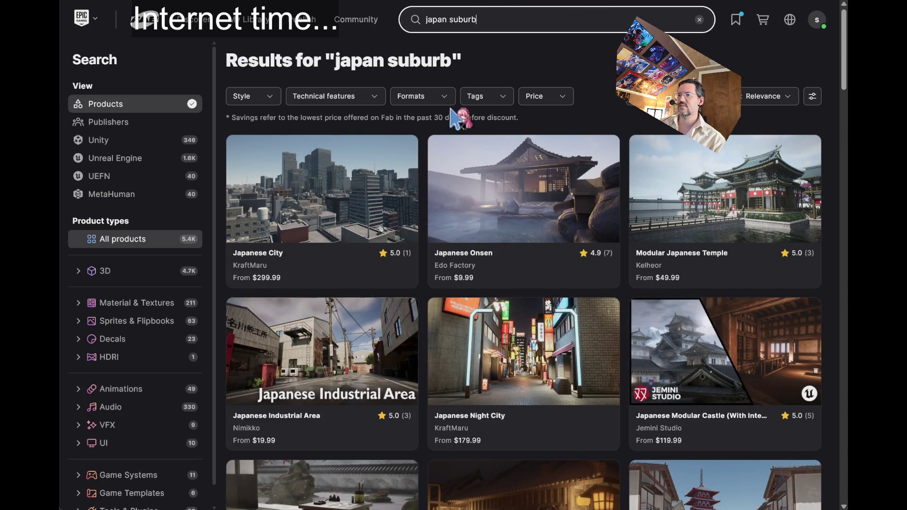
scroll(451, 116, down, 4)
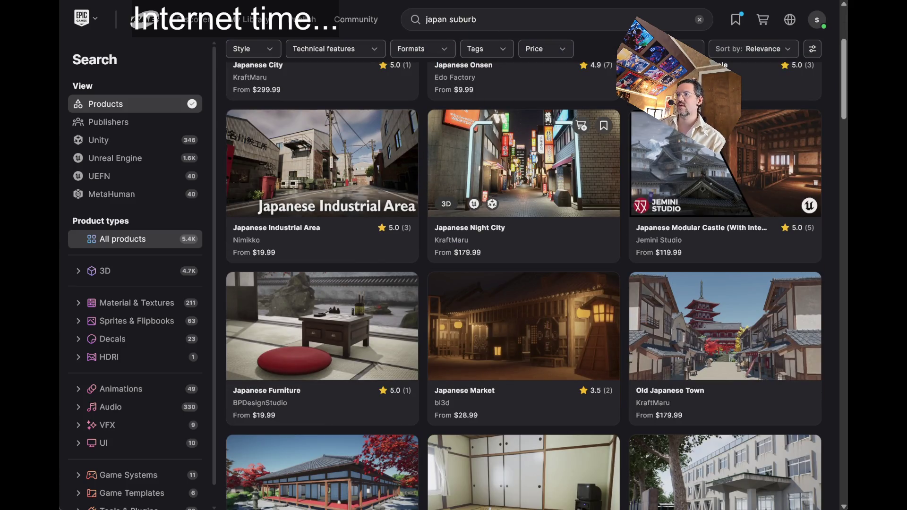
Browse the Japanese Night City product gallery, then return to the search results
click(496, 122)
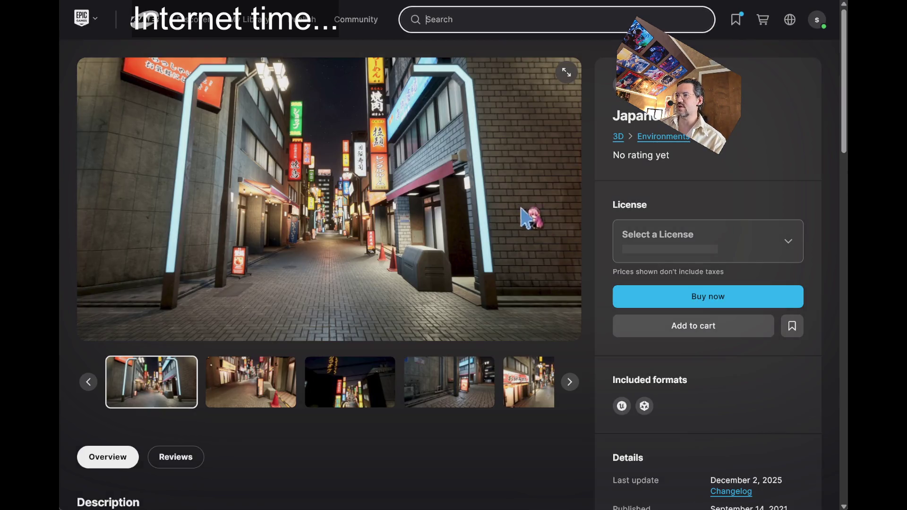
click(331, 401)
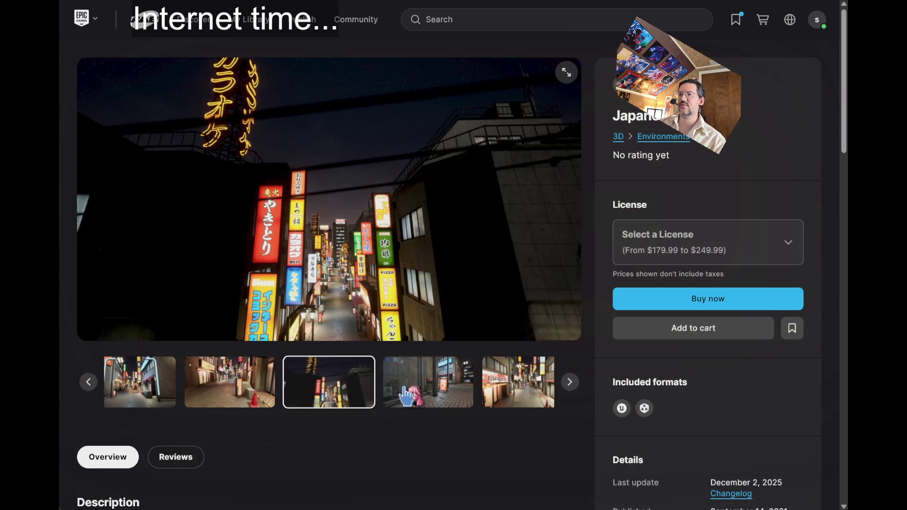
click(461, 402)
click(465, 402)
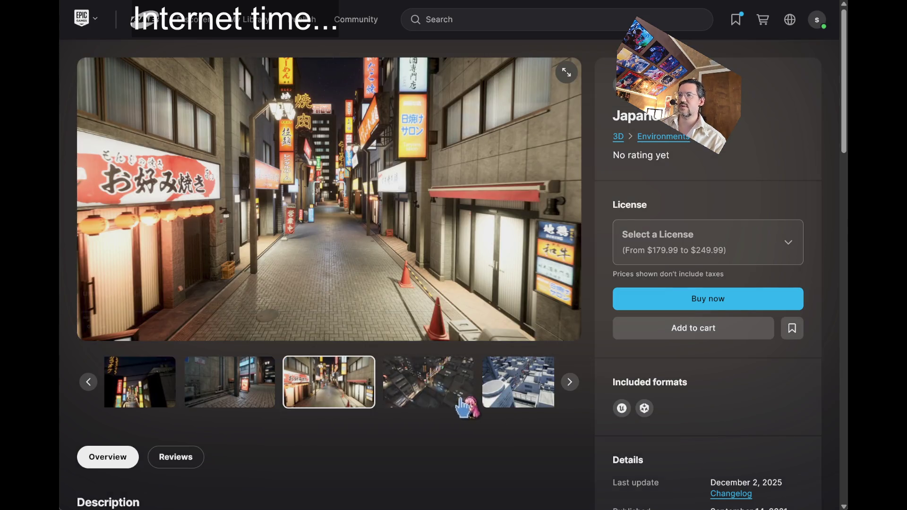
click(451, 404)
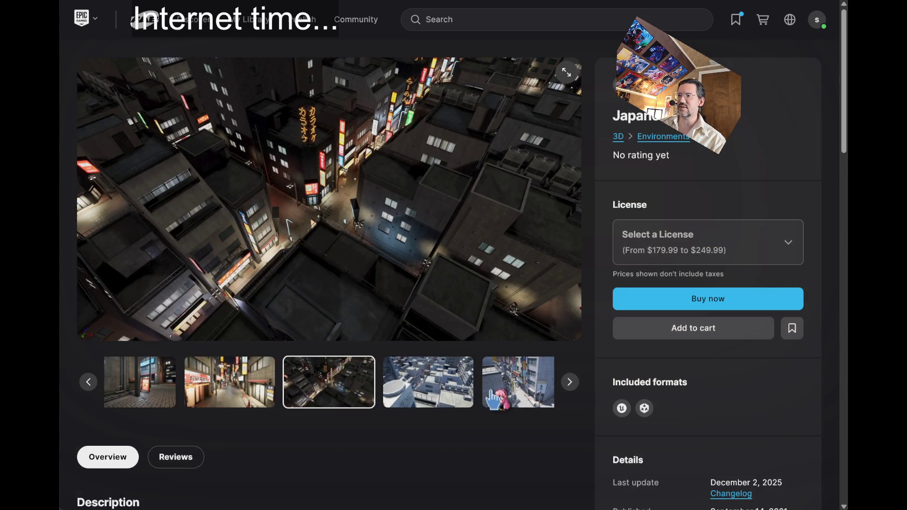
click(519, 387)
key(alt+Left)
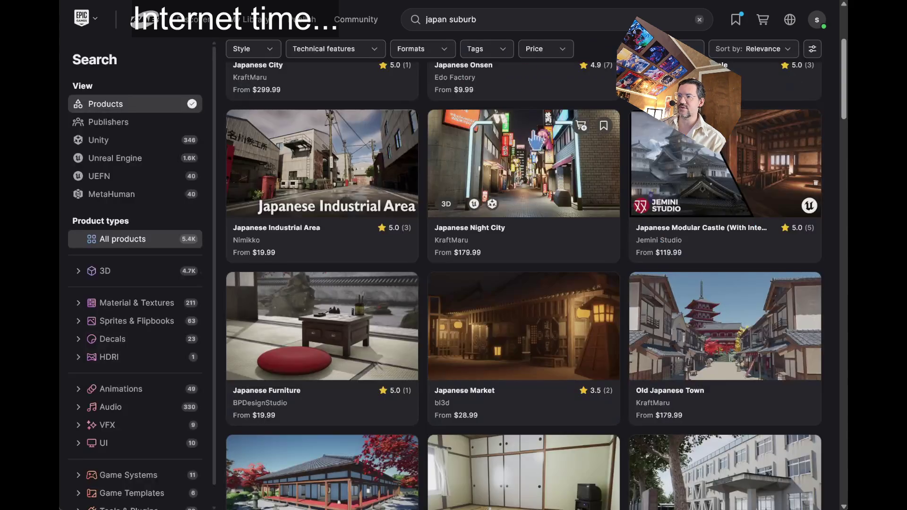
Browse the Japanese castle product gallery, including its aerial and interior images
click(690, 166)
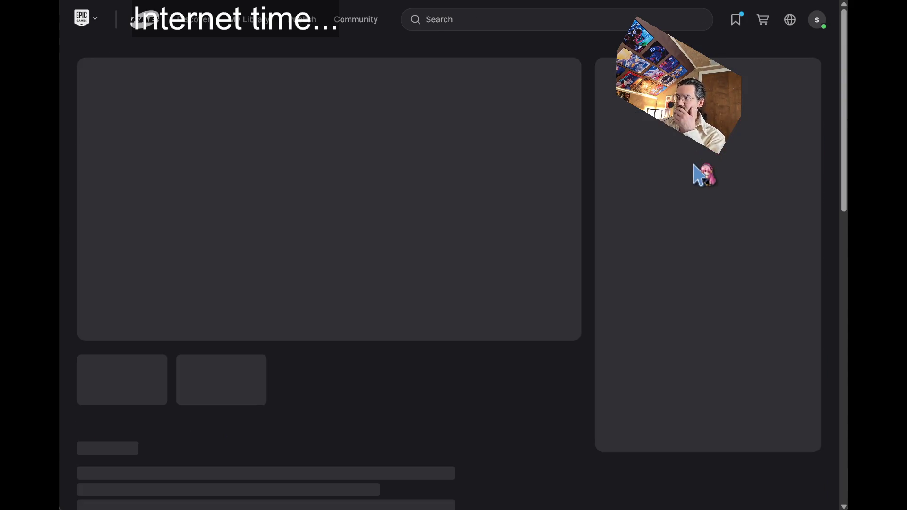
click(264, 373)
click(361, 383)
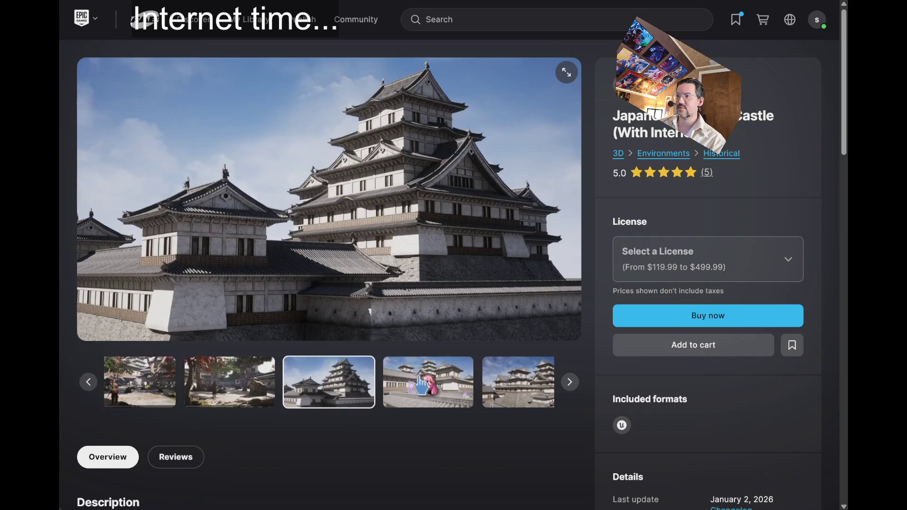
click(425, 394)
click(427, 404)
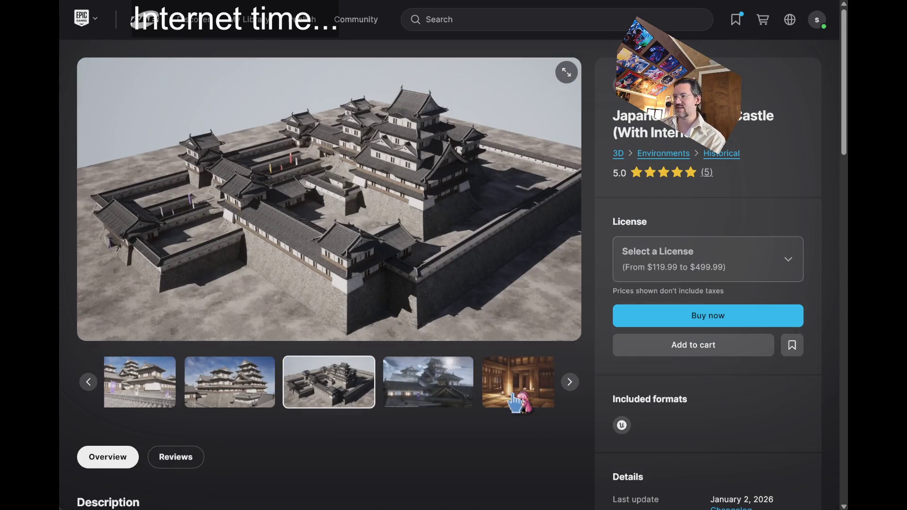
click(495, 404)
Cycle through open windows back to the Fab marketplace to start a new search
key(alt+Tab)
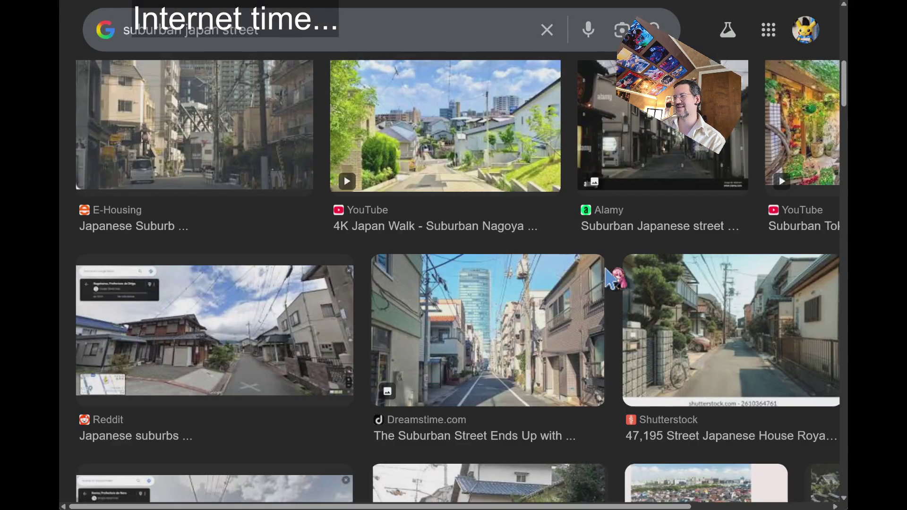
key(alt+Tab)
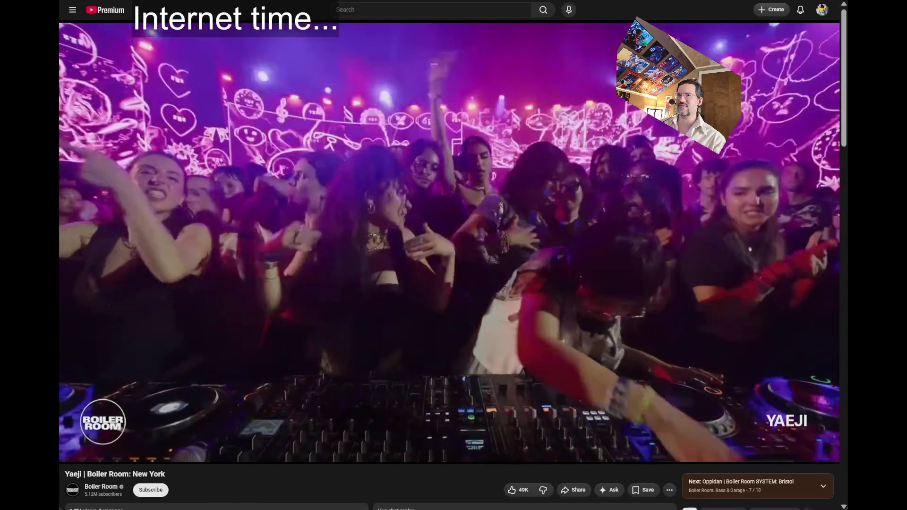
key(alt+Tab)
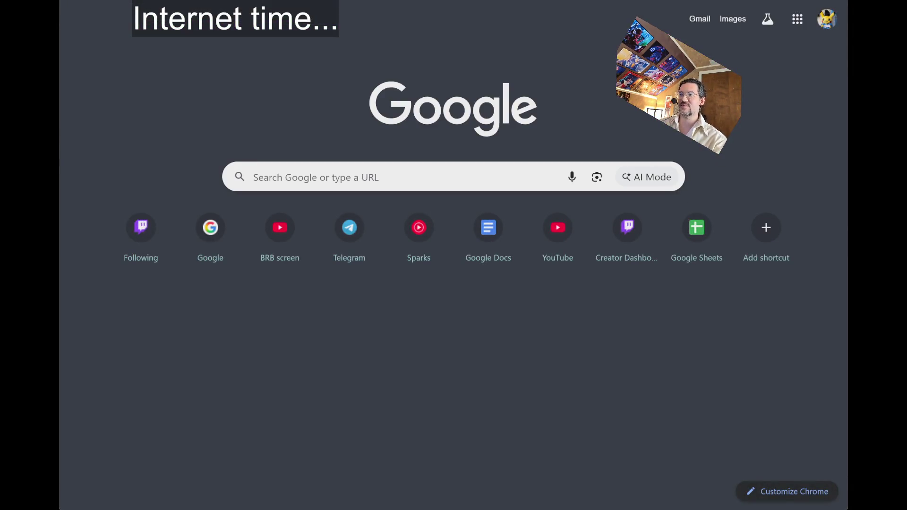
key(alt+Tab)
click(471, 21)
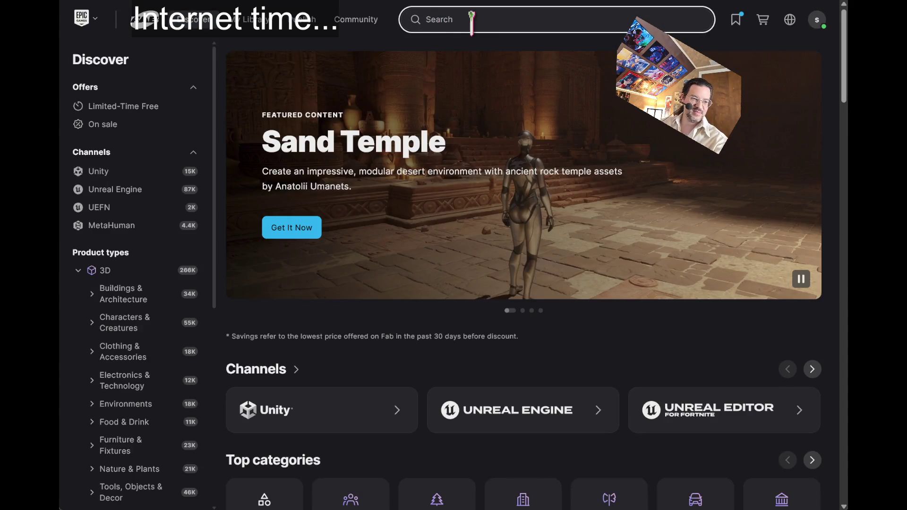
text(japan urb)
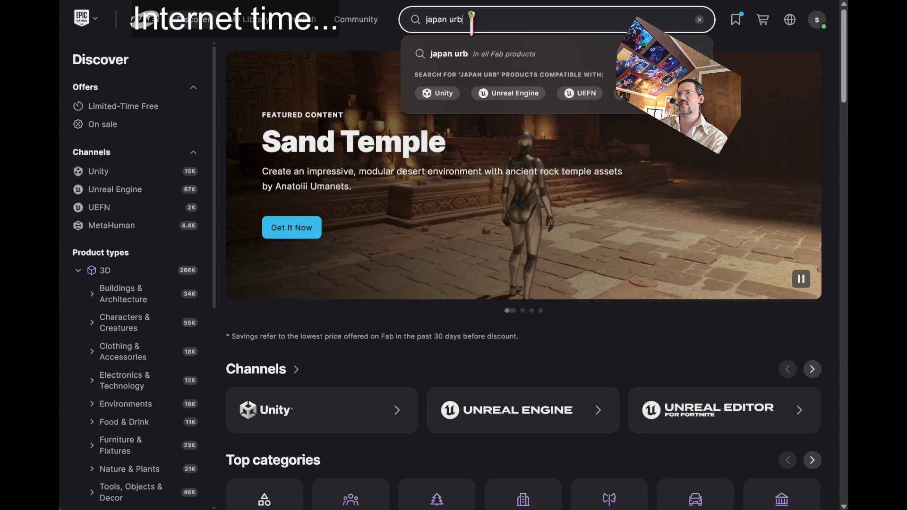
key(Return)
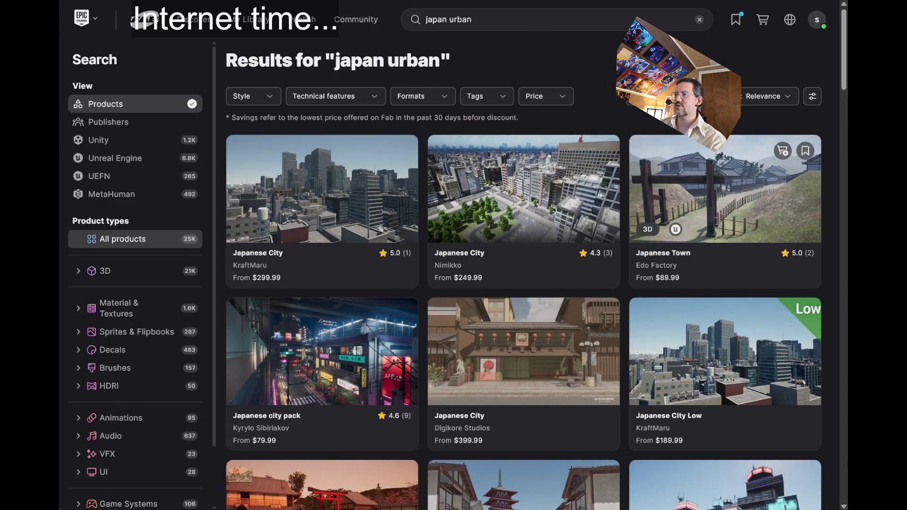
click(725, 189)
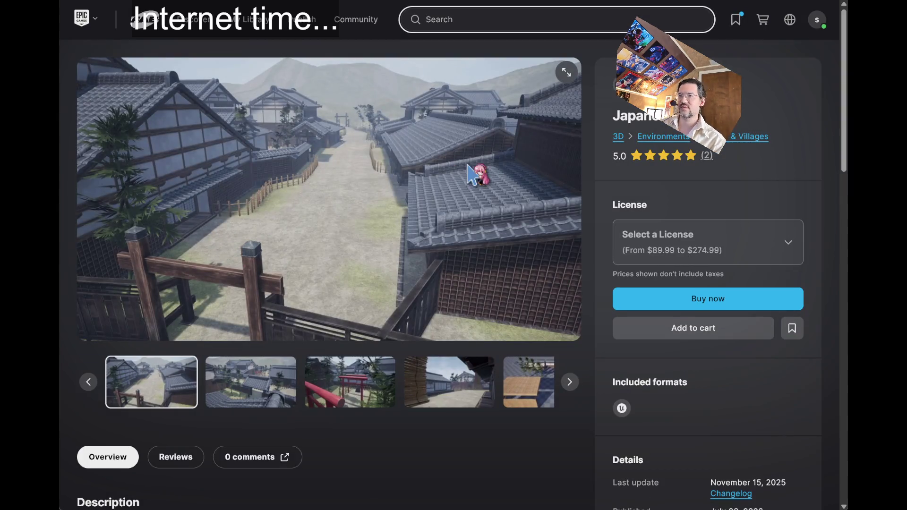
click(289, 385)
click(340, 383)
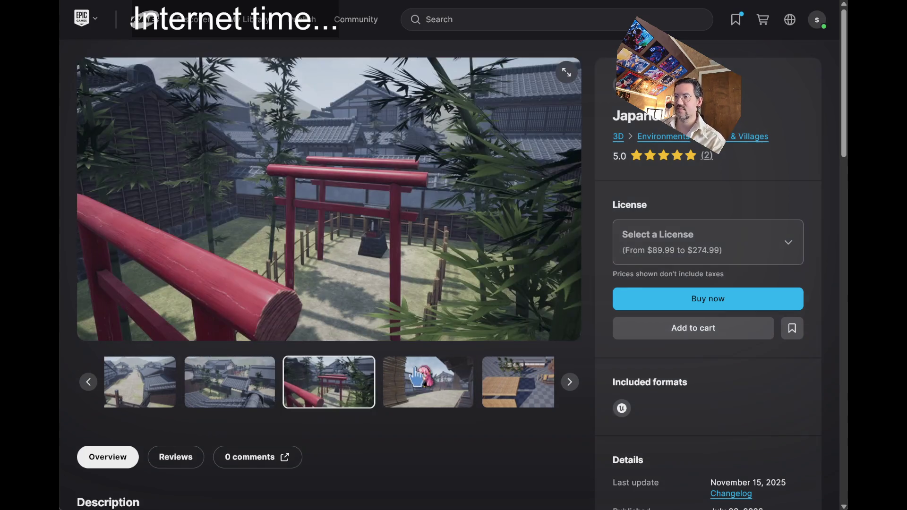
click(570, 382)
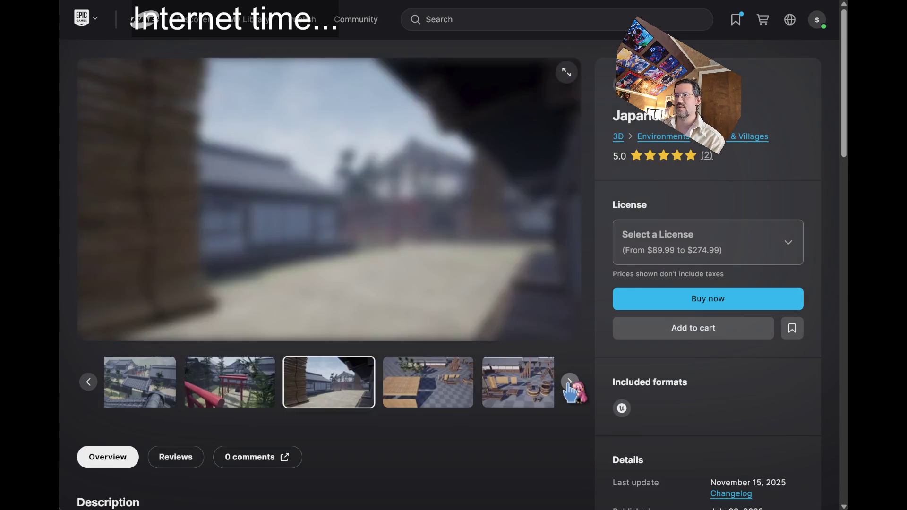
double_click(570, 382)
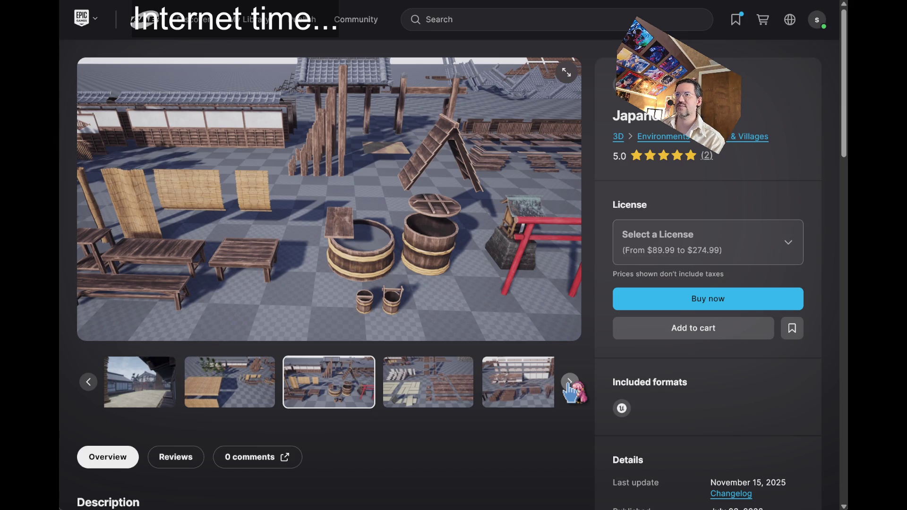
click(569, 383)
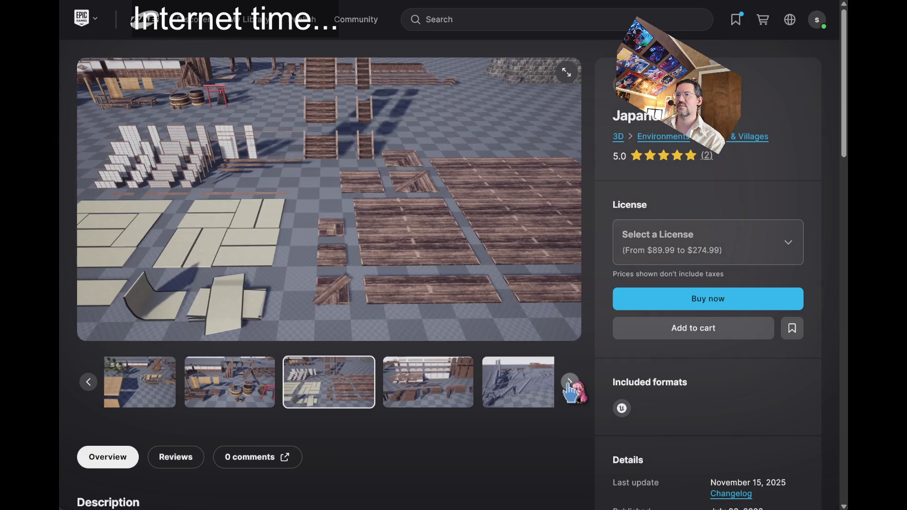
click(569, 383)
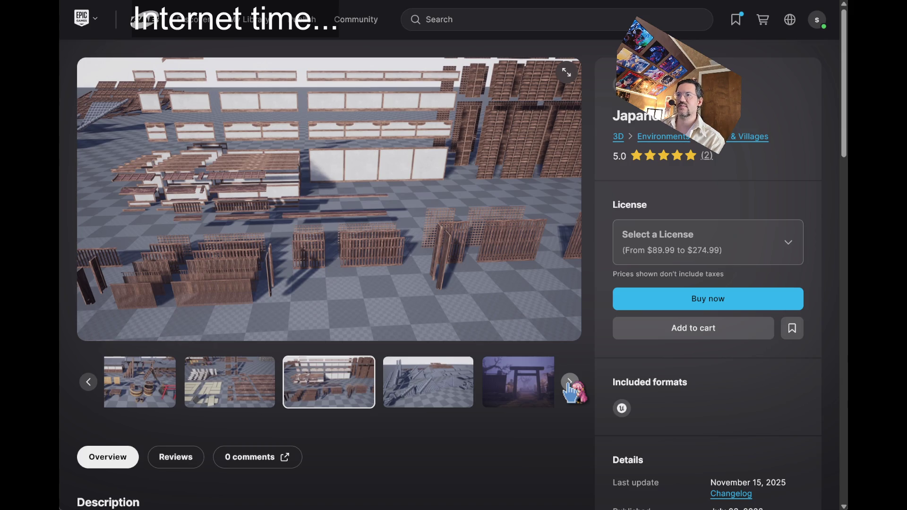
click(569, 384)
click(569, 383)
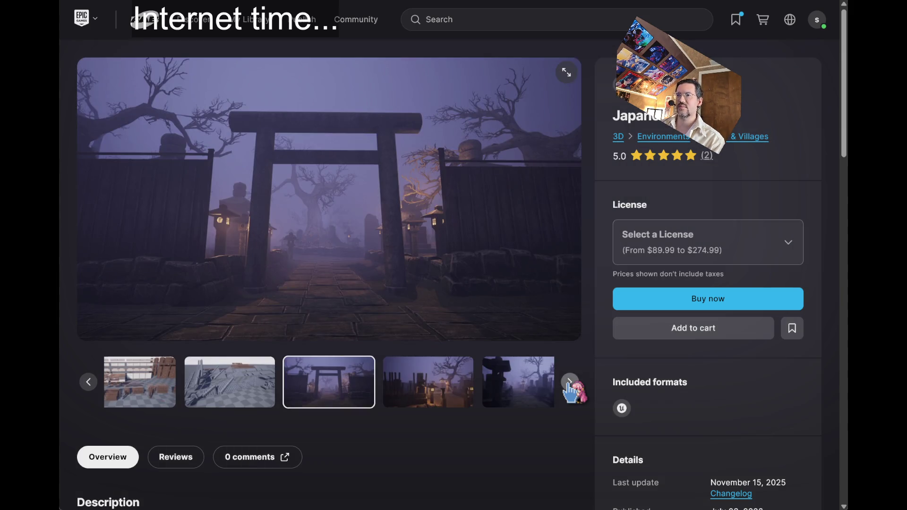
click(570, 384)
click(569, 383)
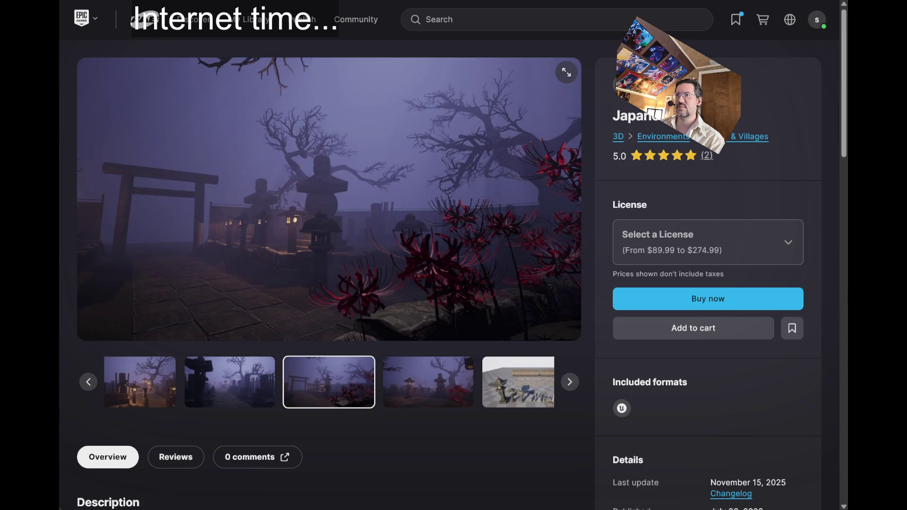
key(alt+Left)
scroll(368, 246, down, 4)
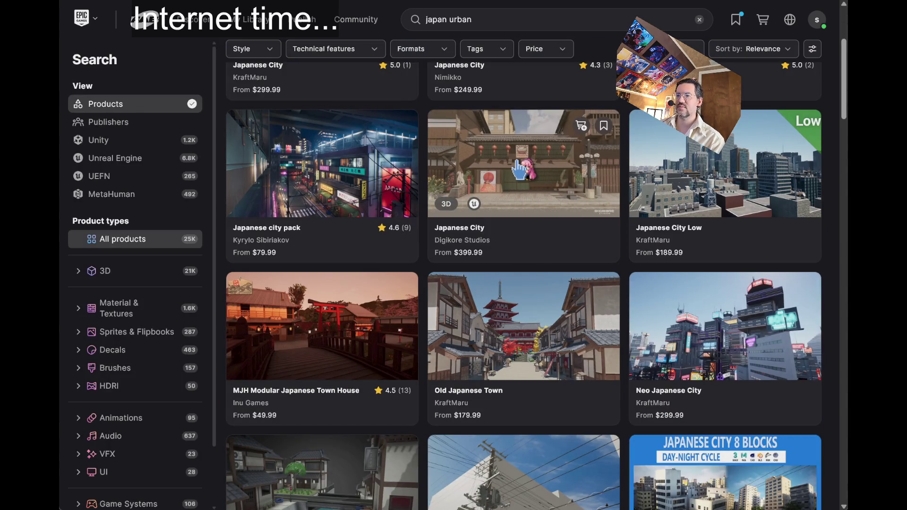
click(368, 316)
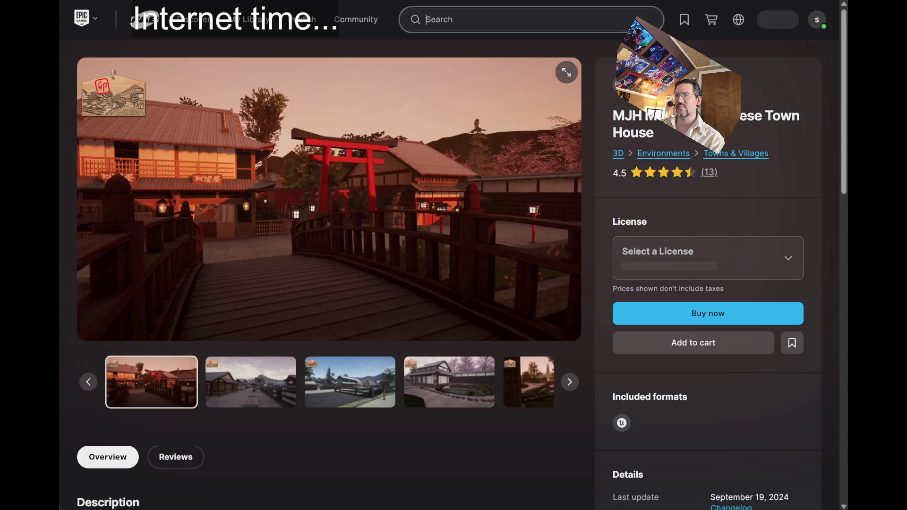
click(570, 383)
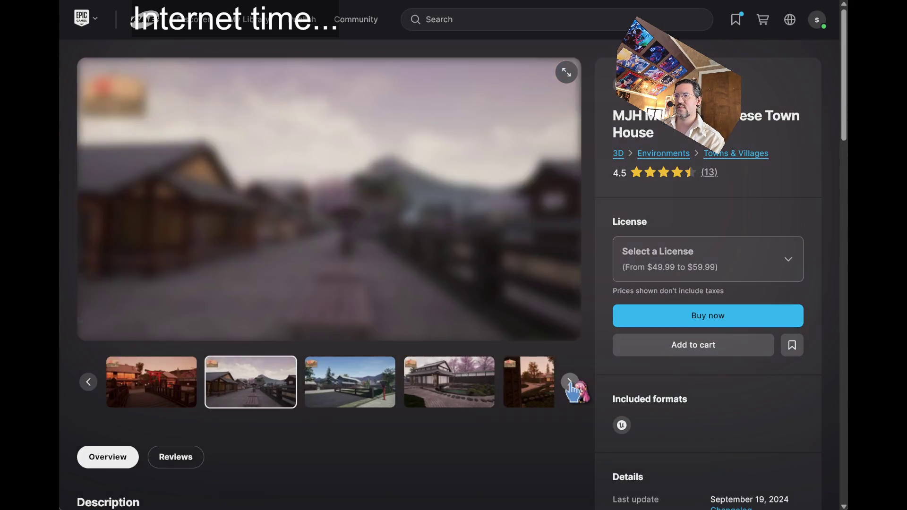
click(570, 382)
click(570, 383)
click(570, 383)
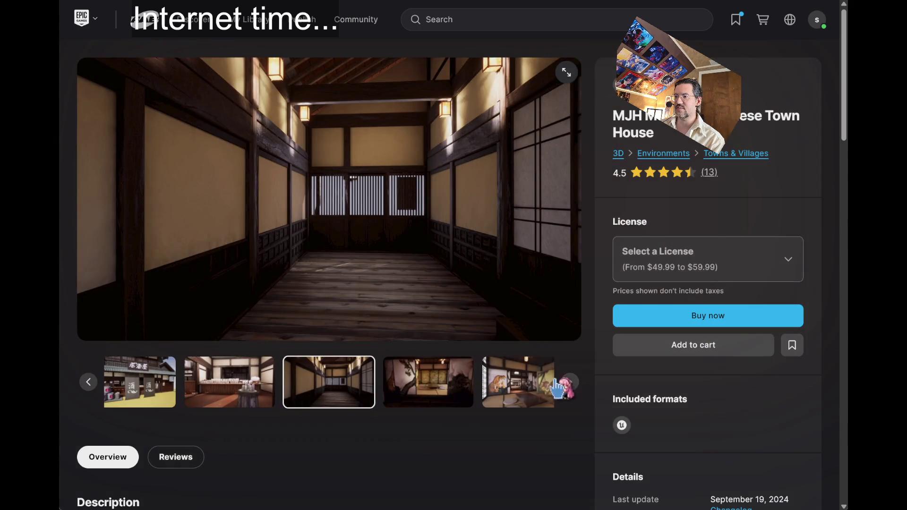
click(570, 383)
click(570, 383)
click(570, 382)
click(570, 383)
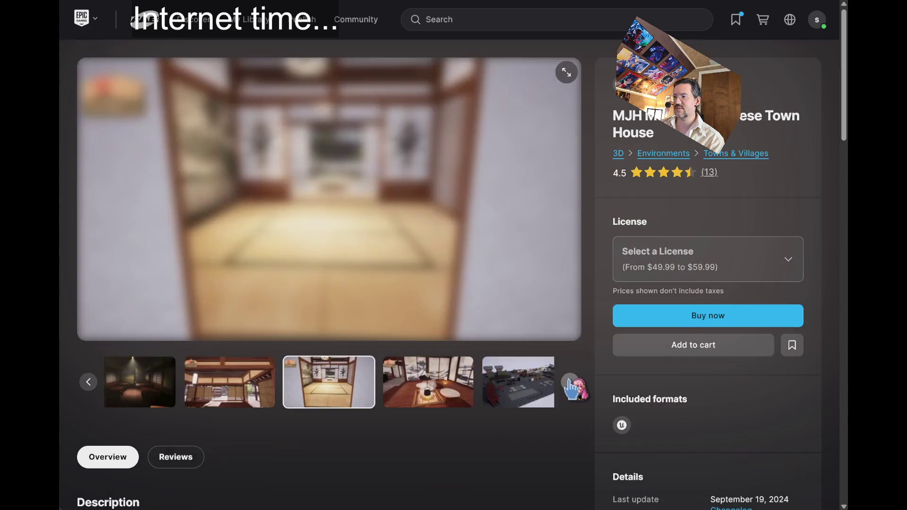
click(570, 382)
click(335, 387)
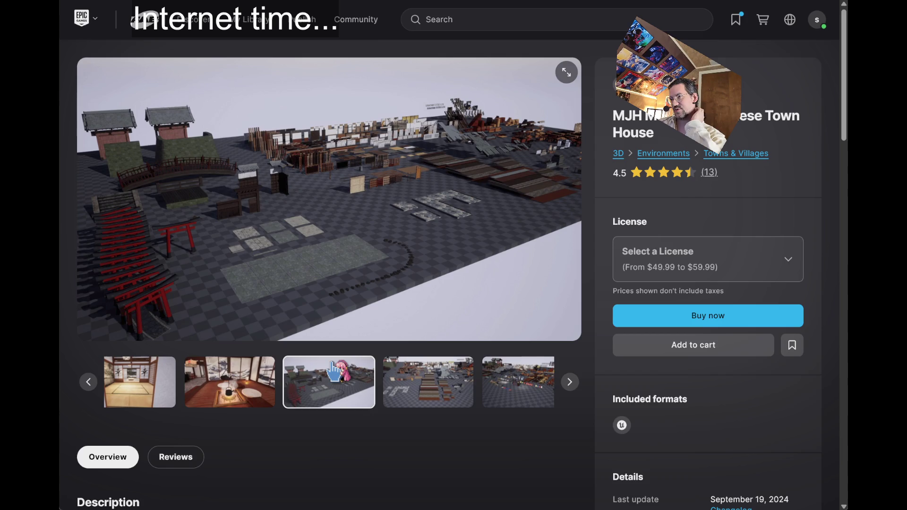
click(396, 399)
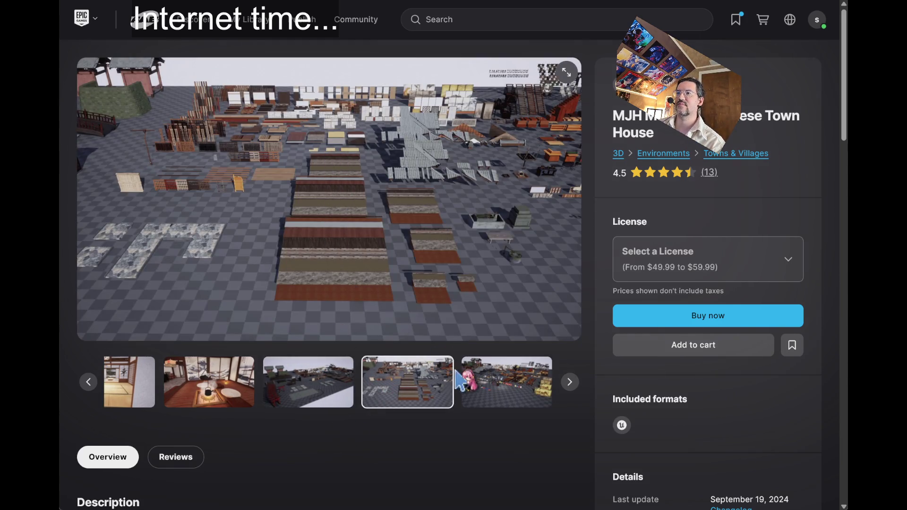
click(501, 405)
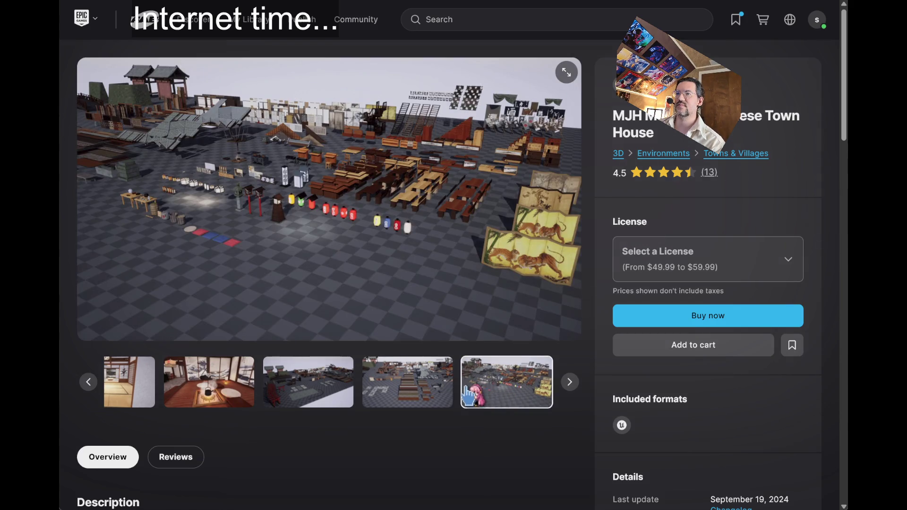
click(569, 382)
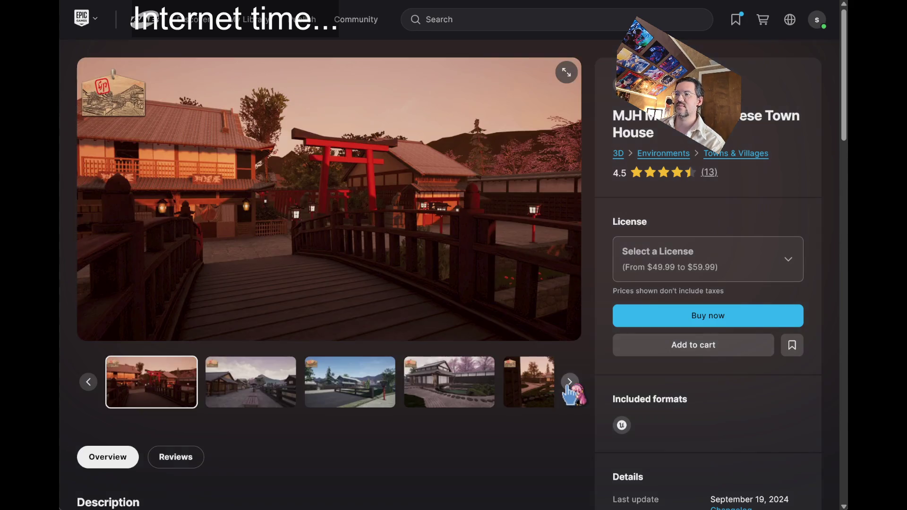
click(292, 392)
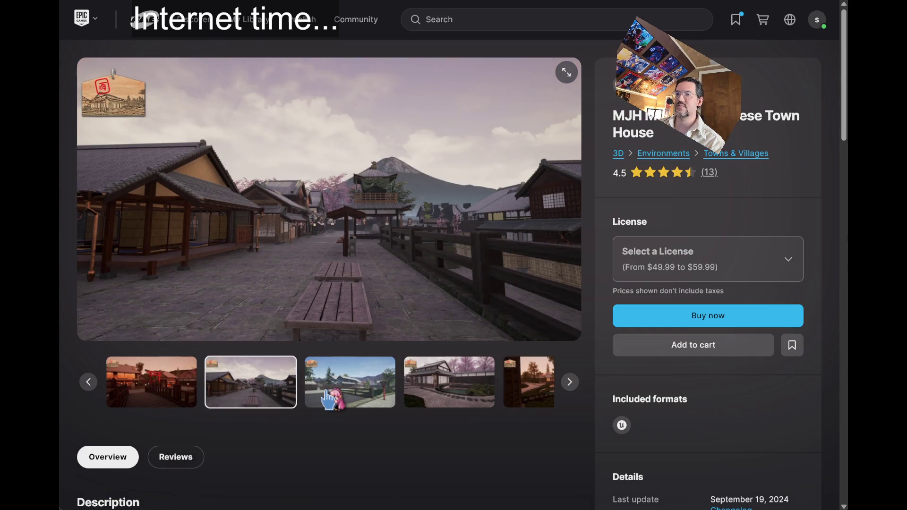
click(330, 397)
click(423, 387)
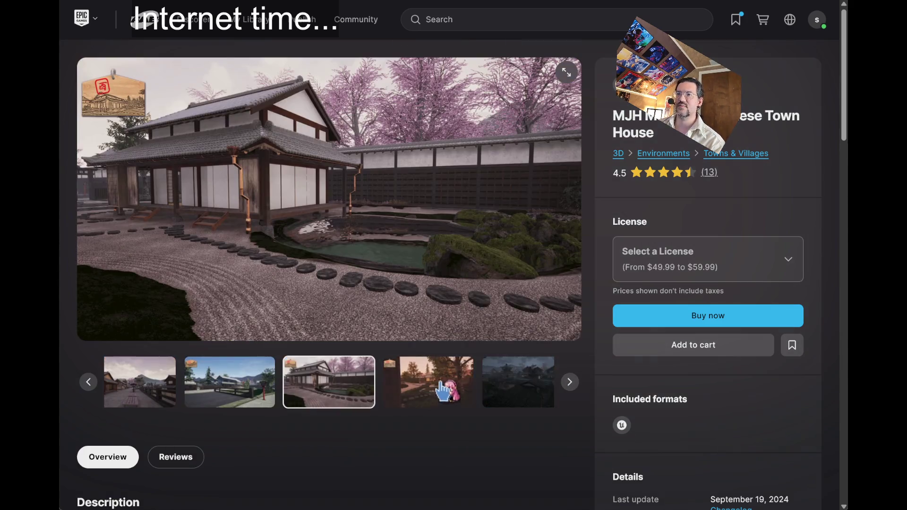
click(475, 362)
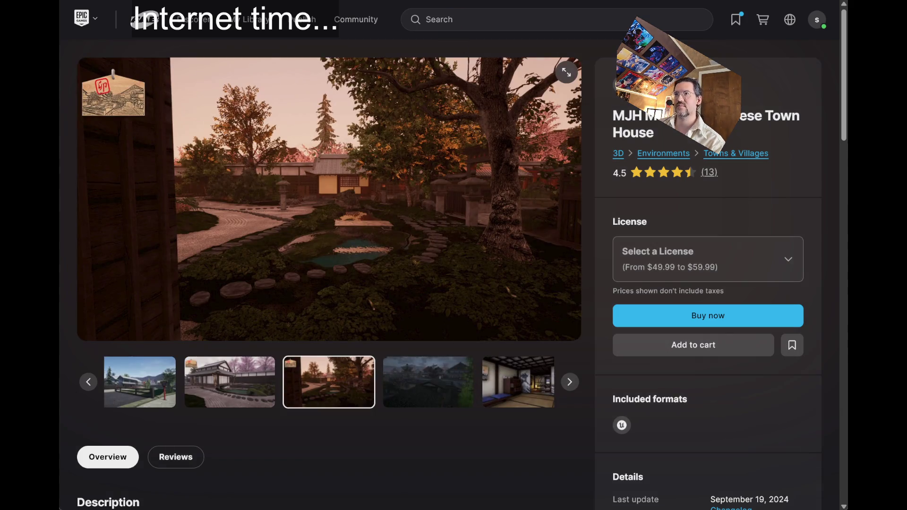
key(alt+Left)
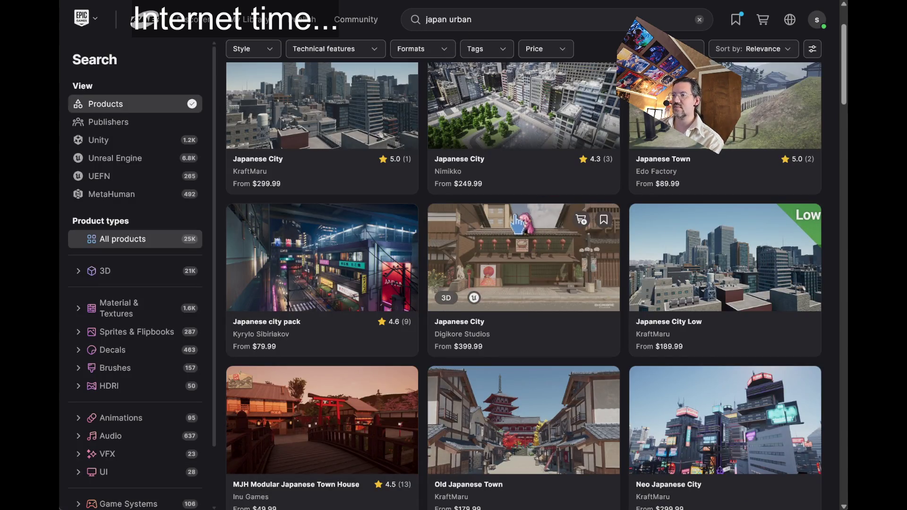
scroll(522, 224, down, 4)
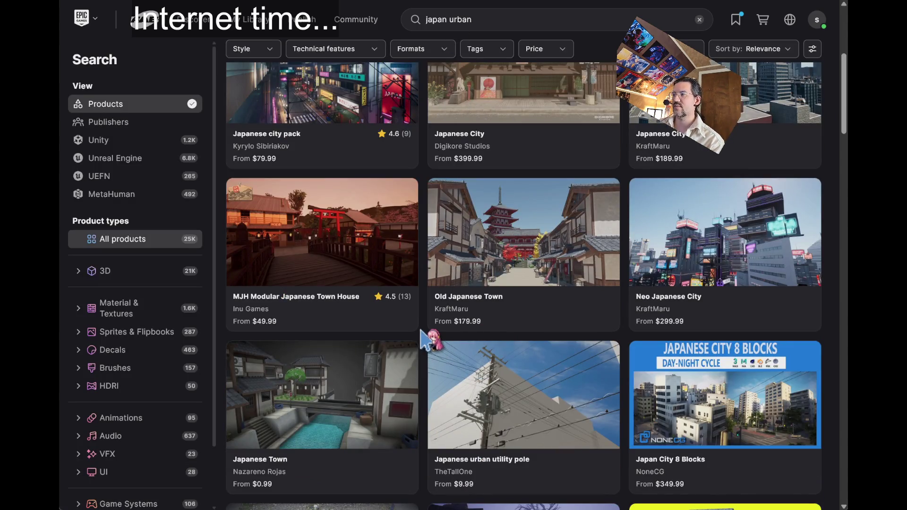
scroll(423, 327, down, 2)
scroll(423, 336, up, 2)
scroll(423, 336, down, 2)
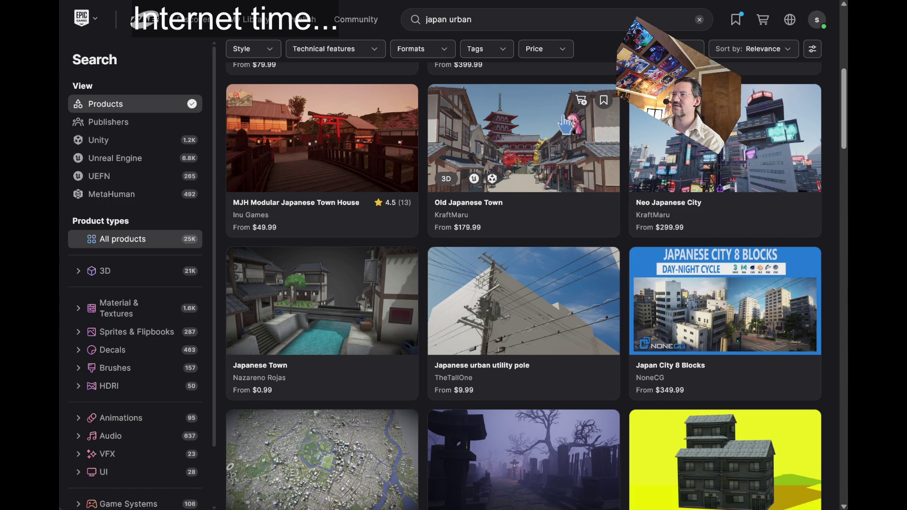
scroll(433, 241, down, 6)
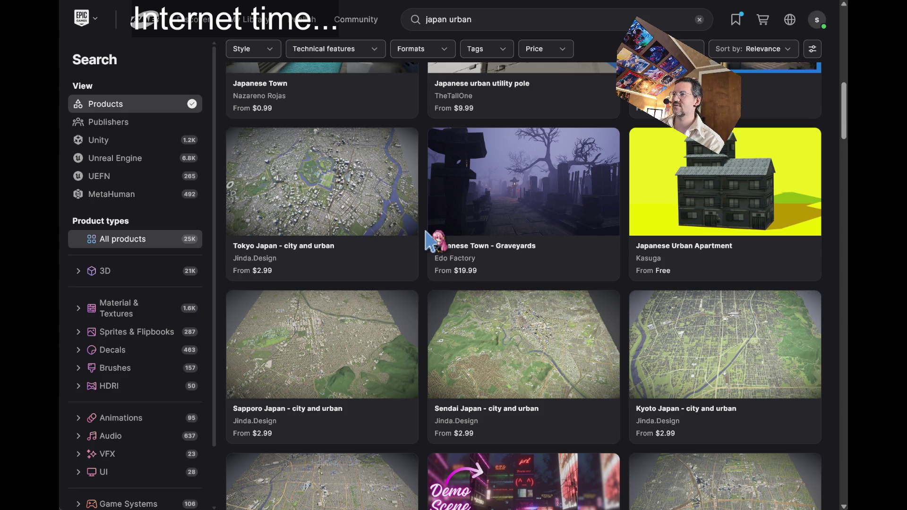
scroll(432, 241, down, 4)
scroll(432, 241, down, 13)
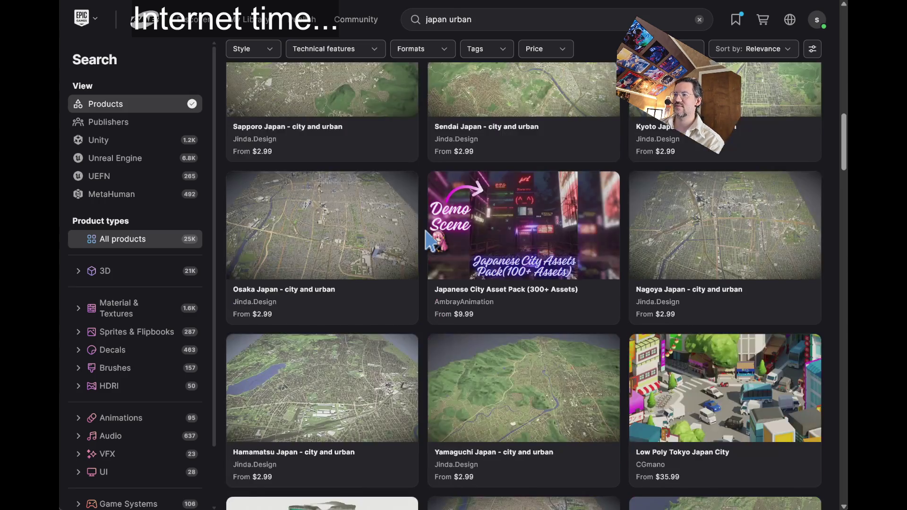
scroll(432, 241, down, 10)
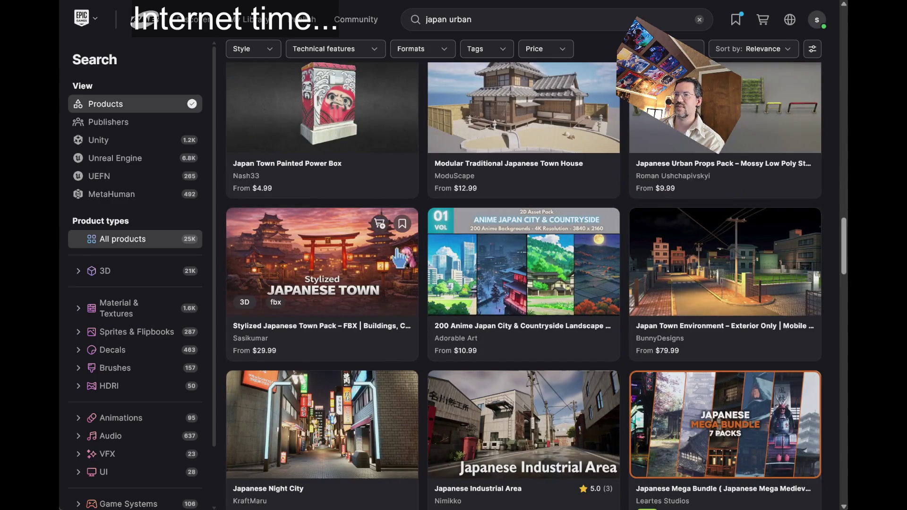
click(396, 269)
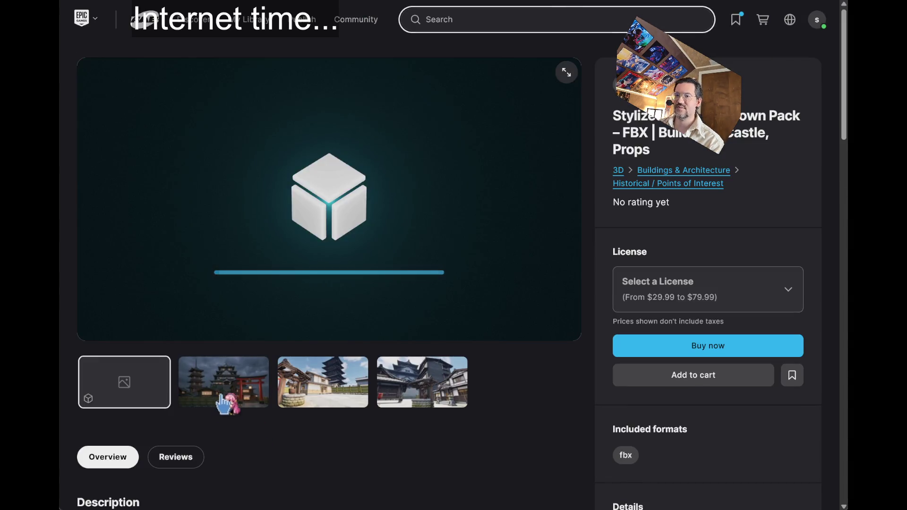
click(229, 402)
click(341, 399)
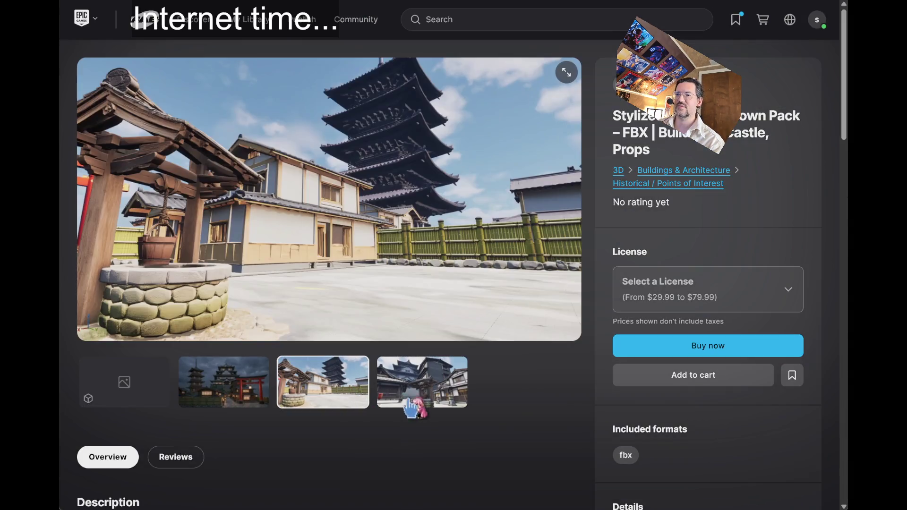
click(425, 399)
key(alt+Left)
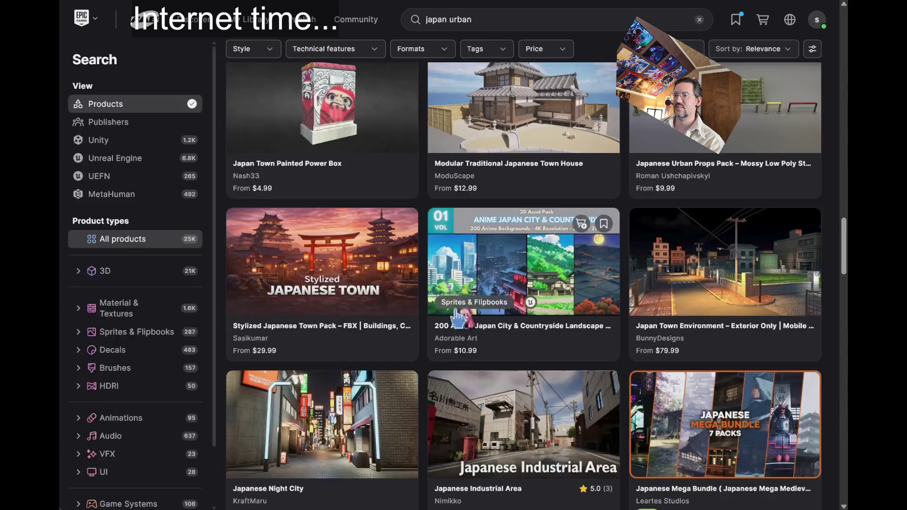
scroll(430, 170, down, 3)
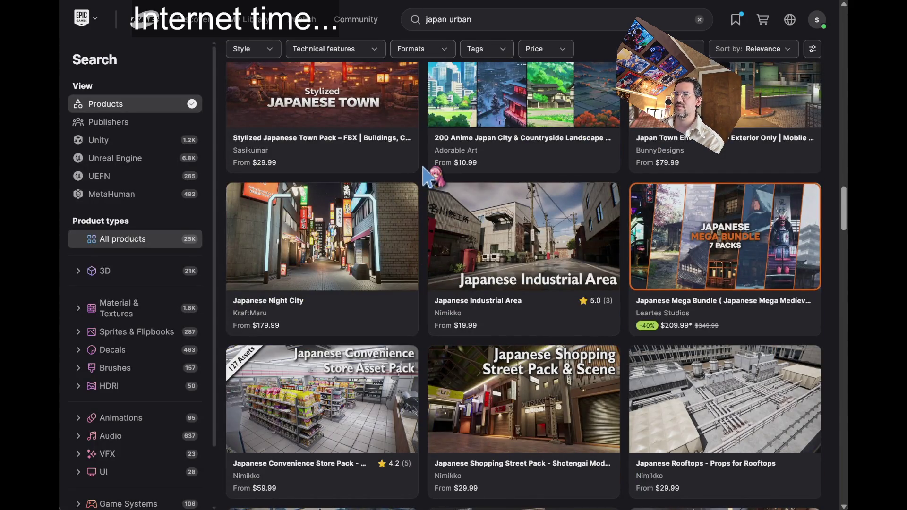
View the store interior preview images of the Japanese Convenience Store Pack
scroll(428, 177, down, 2)
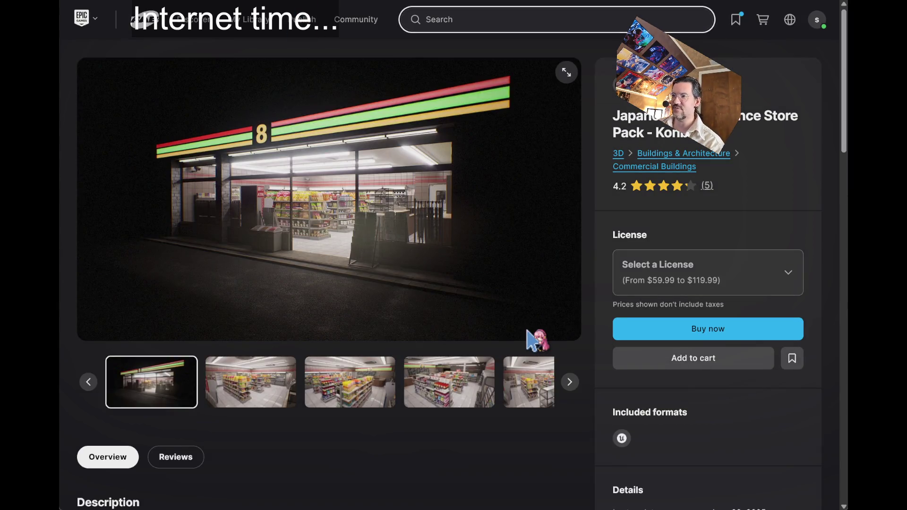
click(251, 383)
click(350, 399)
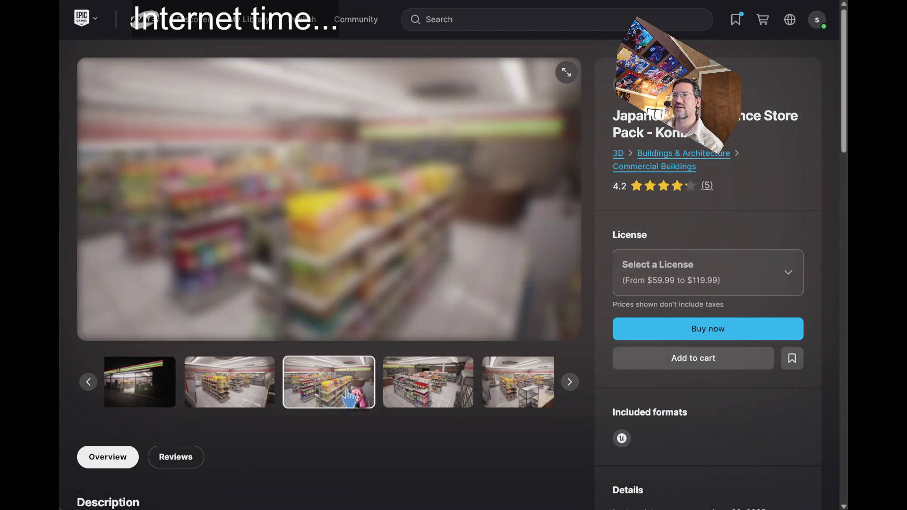
click(414, 397)
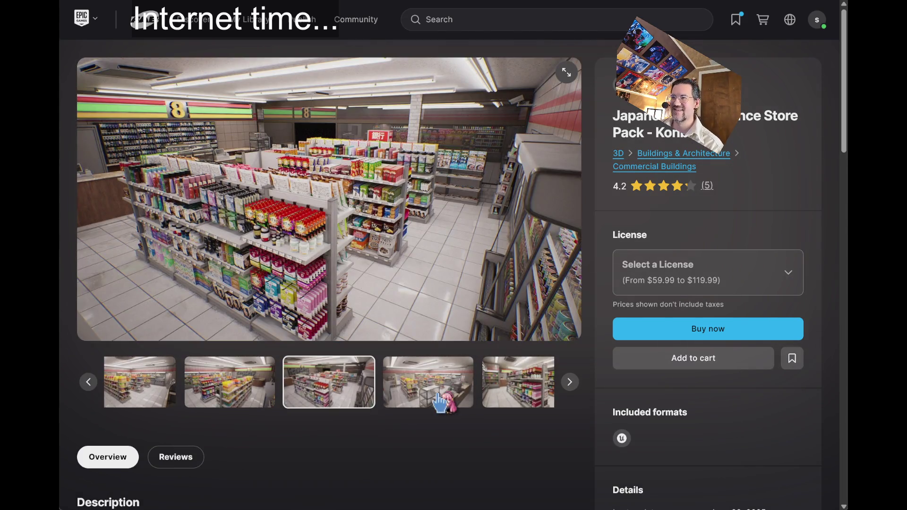
click(444, 399)
click(465, 406)
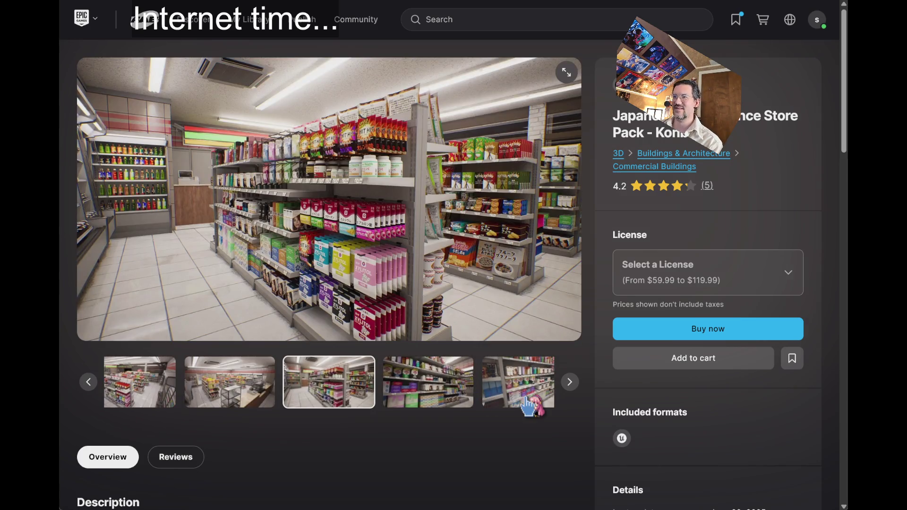
Page on through the shelf and trash-bin entrance images, then return to the japan urban results
click(527, 400)
click(571, 384)
click(571, 384)
click(570, 384)
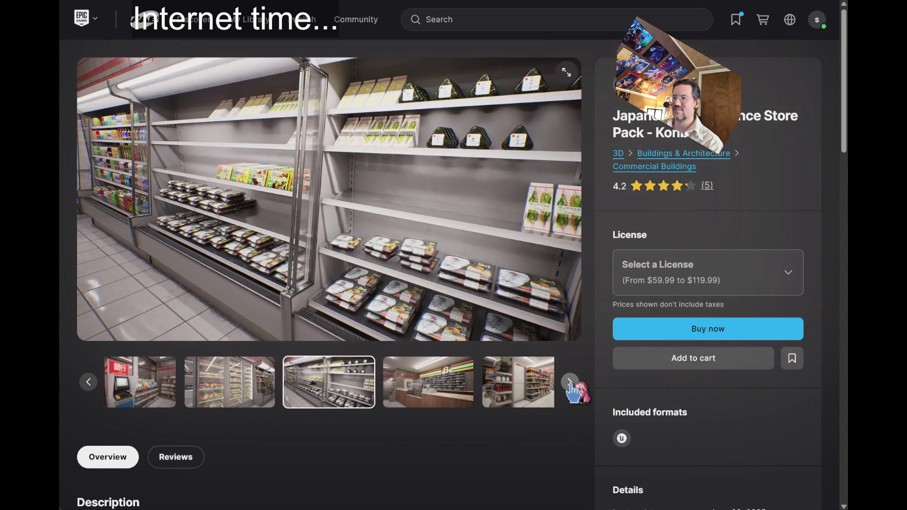
click(574, 384)
click(573, 384)
click(574, 384)
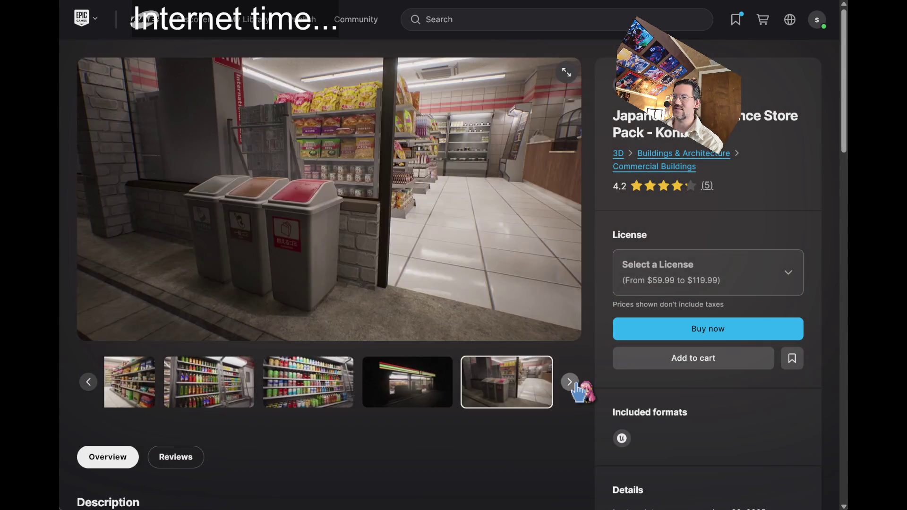
key(alt+Left)
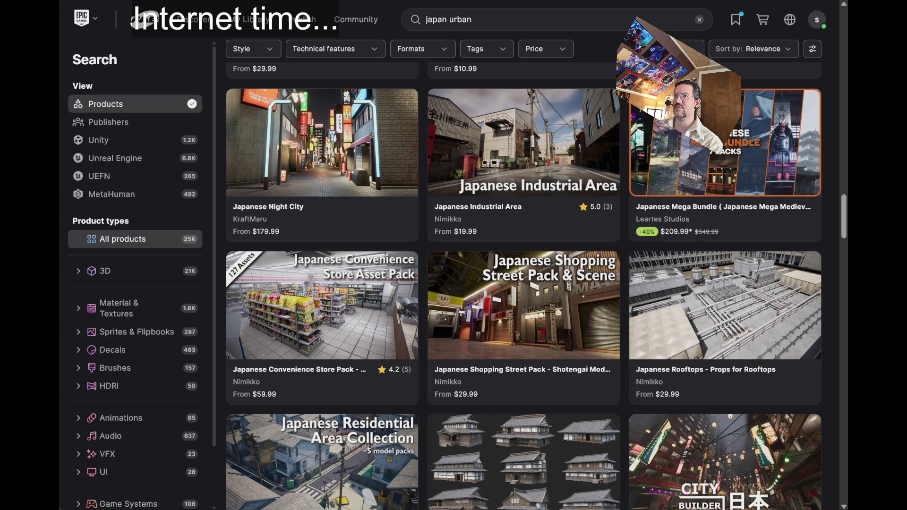
Open the Japanese Shopping Street Pack and view its street images up to the karaoke street
click(430, 274)
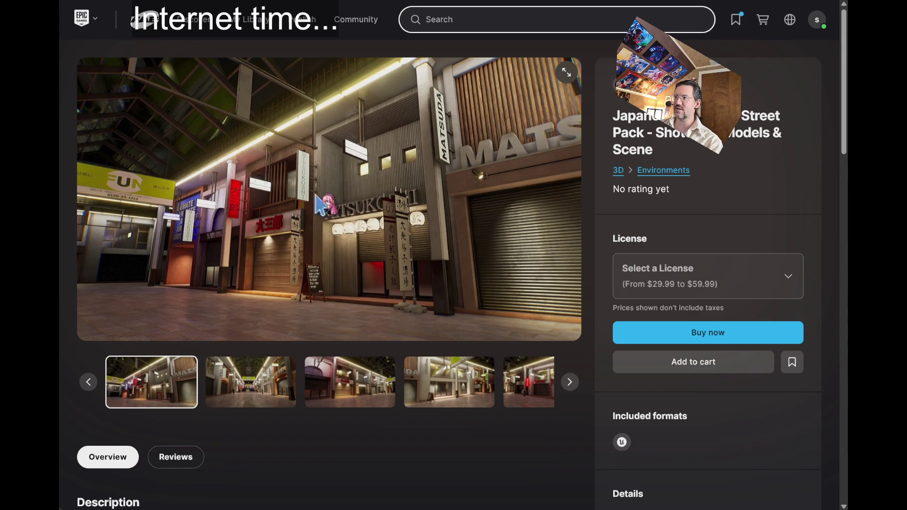
click(248, 399)
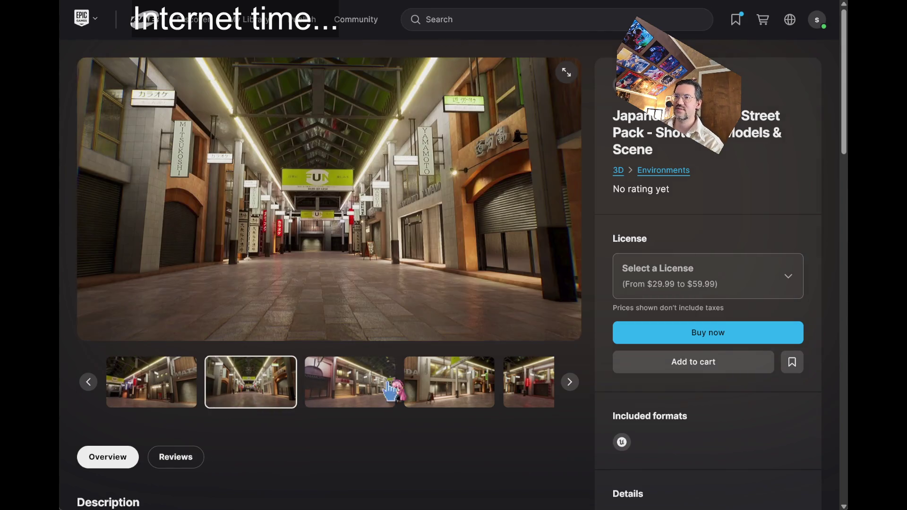
click(342, 400)
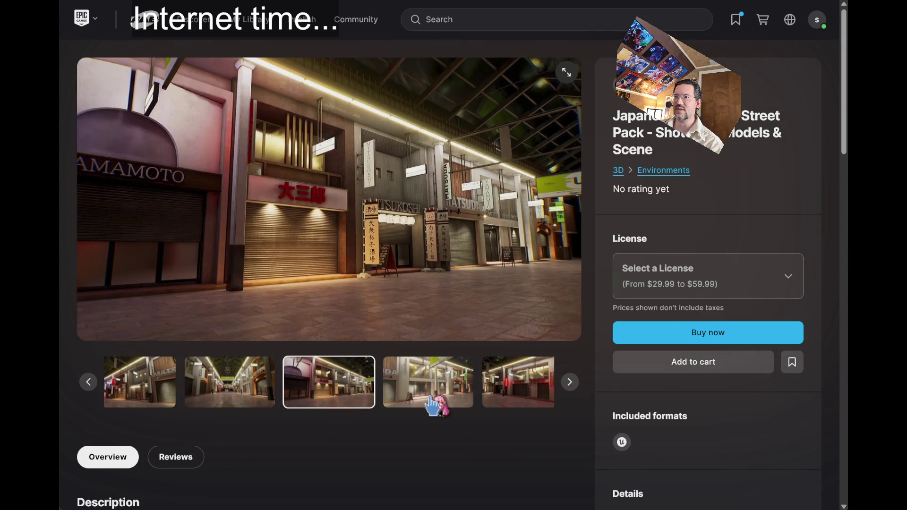
click(435, 405)
click(538, 402)
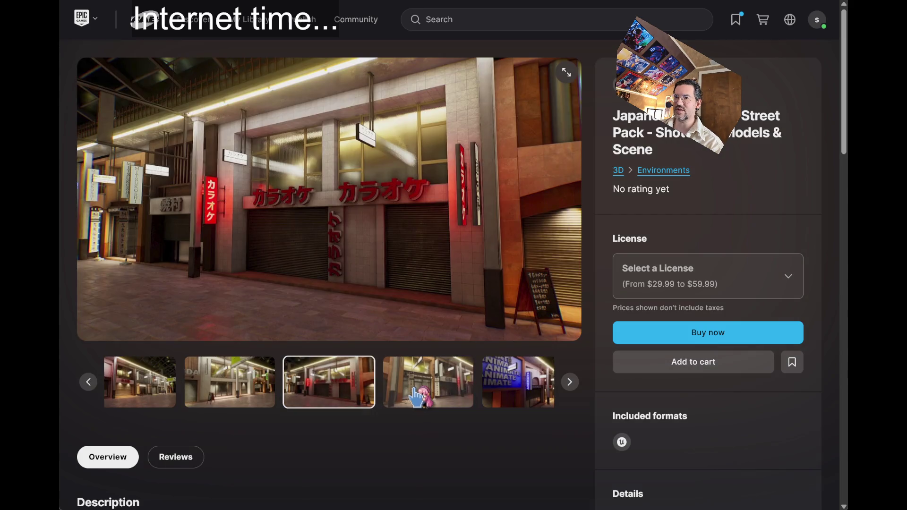
View the neon fixture, menu board and props overview images, then go back to the results
click(412, 395)
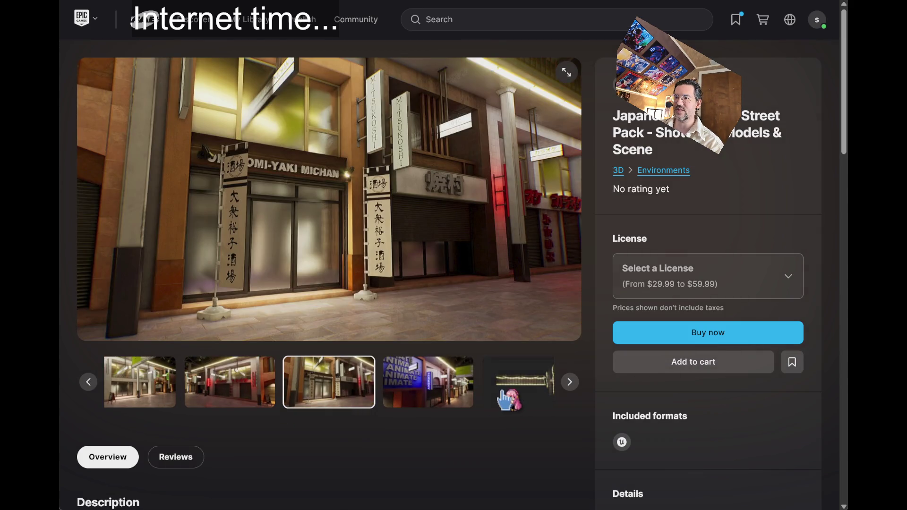
click(510, 399)
click(530, 394)
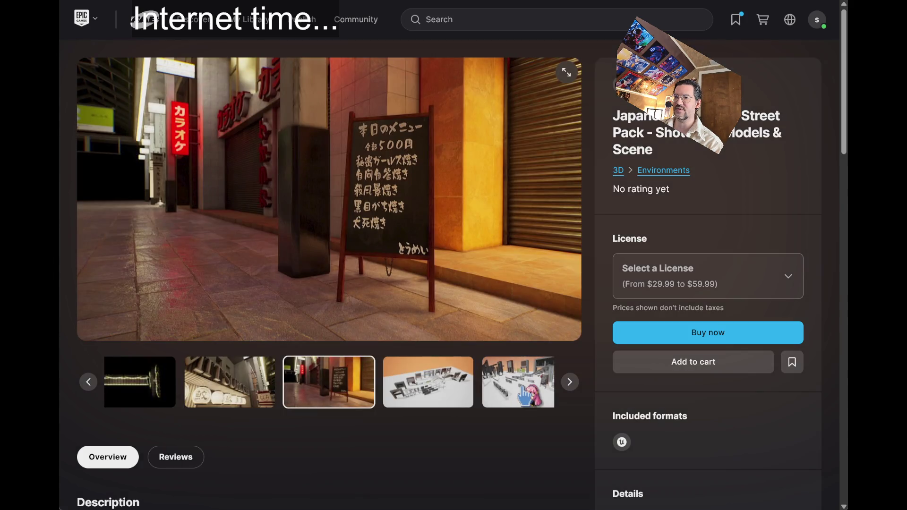
click(523, 389)
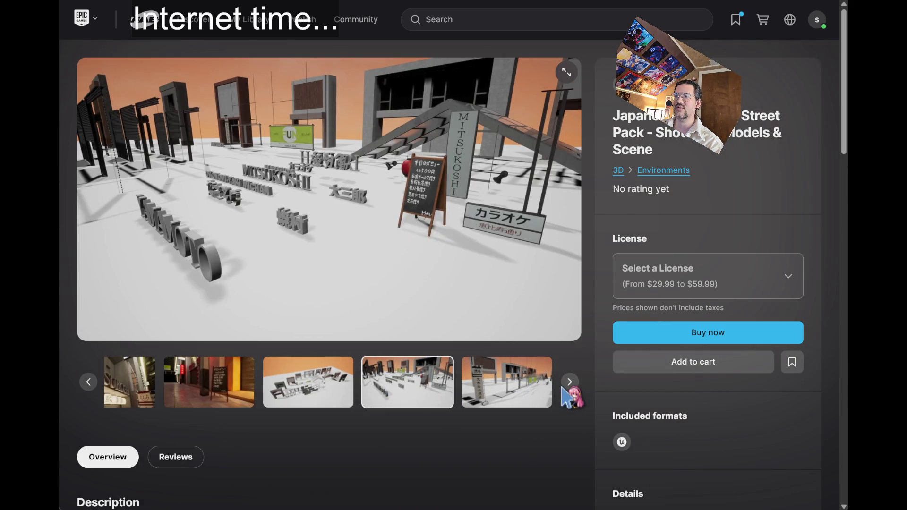
click(569, 383)
click(569, 383)
click(569, 384)
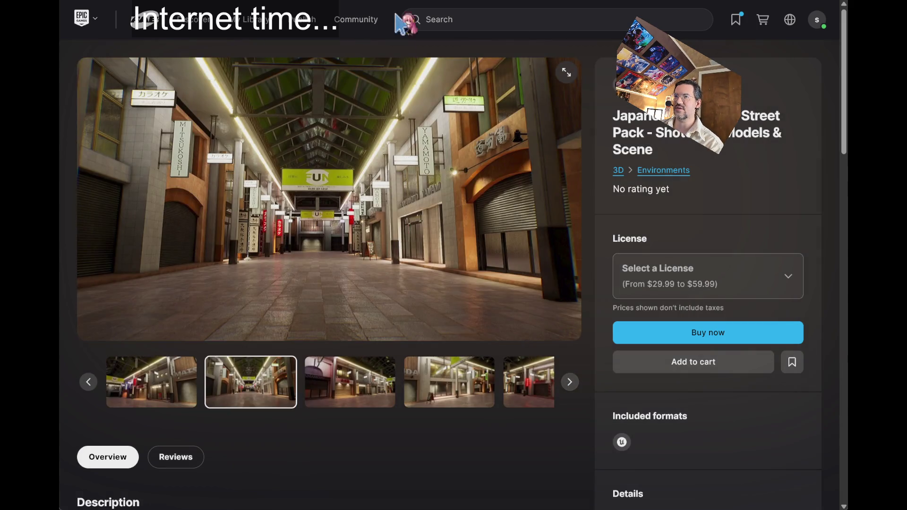
key(alt+Left)
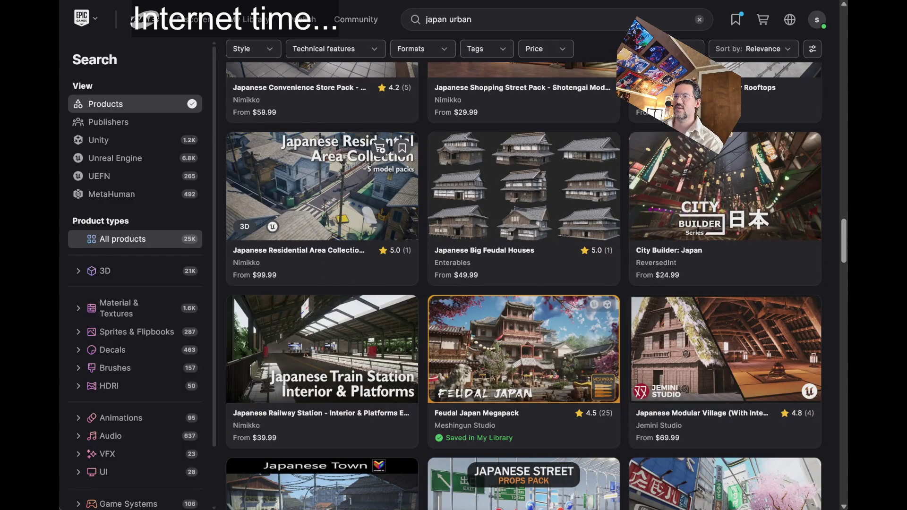
Open the Japanese Residential Area Collection and page through its buildings, streets, and aerial town view
click(340, 206)
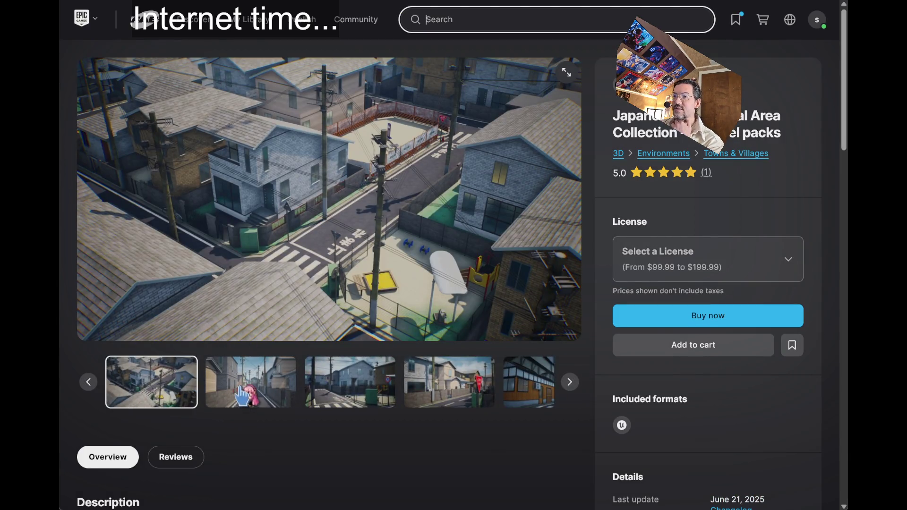
click(571, 383)
click(571, 383)
click(572, 383)
click(571, 384)
click(571, 384)
click(571, 384)
click(571, 383)
click(572, 384)
click(571, 384)
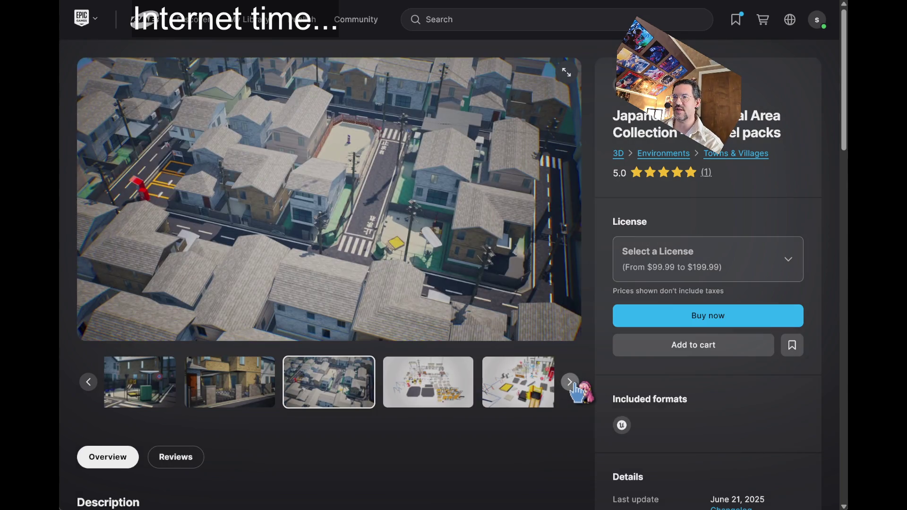
Continue through the asset layout, prop, swing set, and railway gate images
click(571, 383)
click(572, 383)
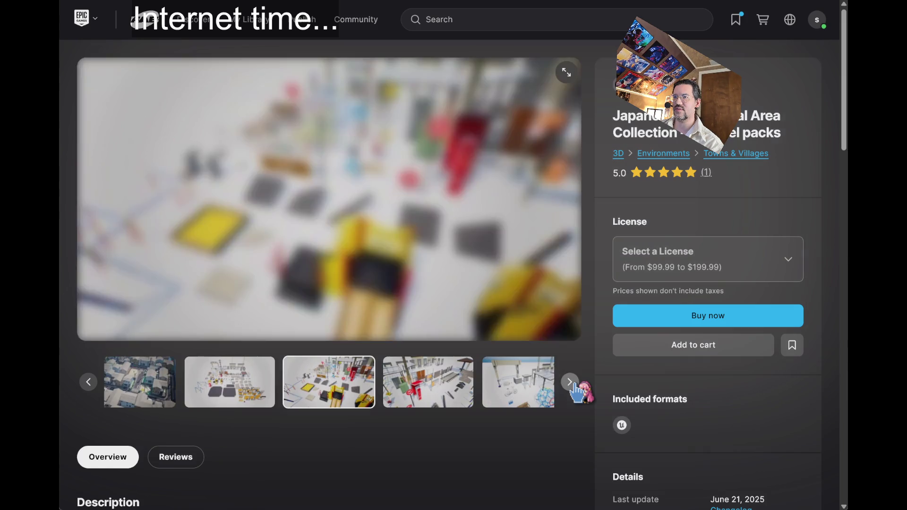
click(572, 384)
click(572, 383)
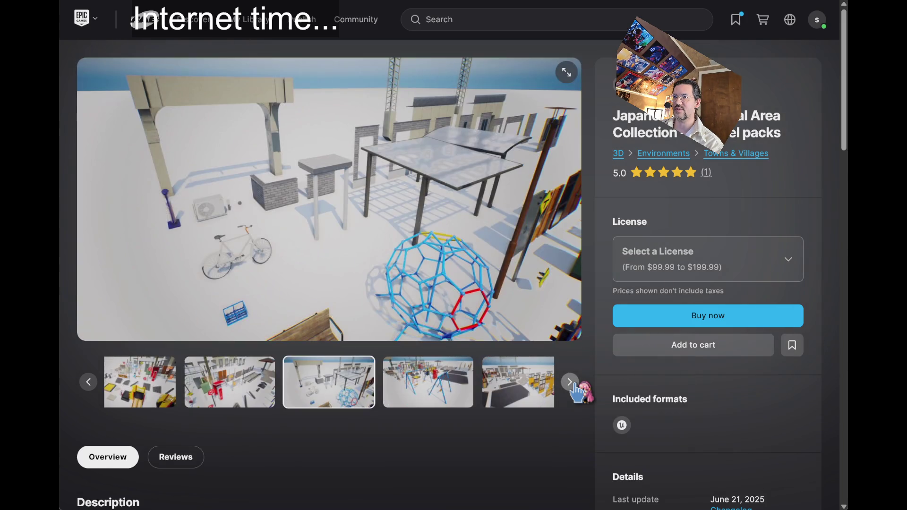
click(571, 384)
click(572, 383)
click(571, 384)
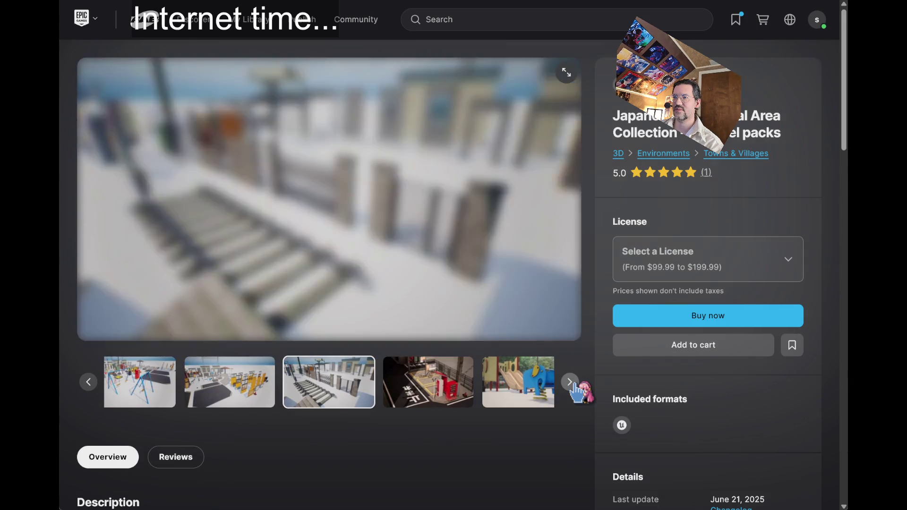
click(571, 383)
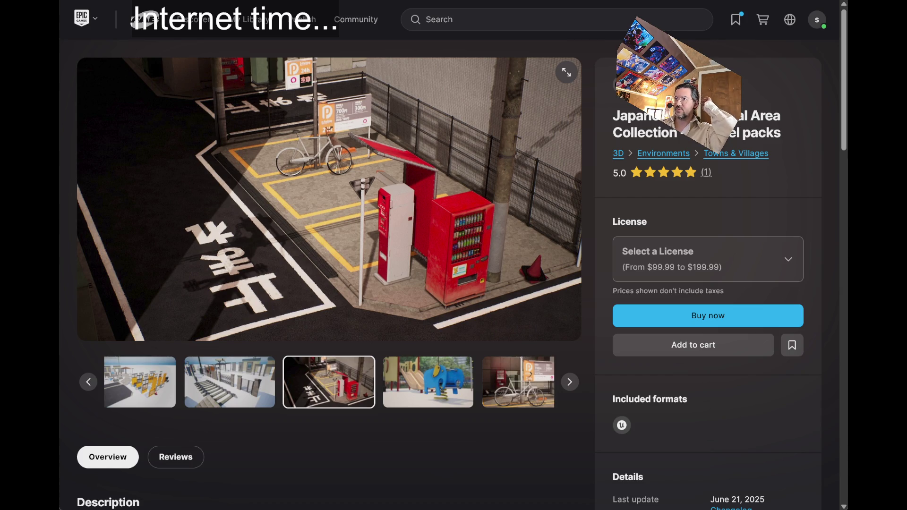
Go back to the japan urban results and scroll down the product grid
key(alt+Left)
scroll(396, 148, down, 3)
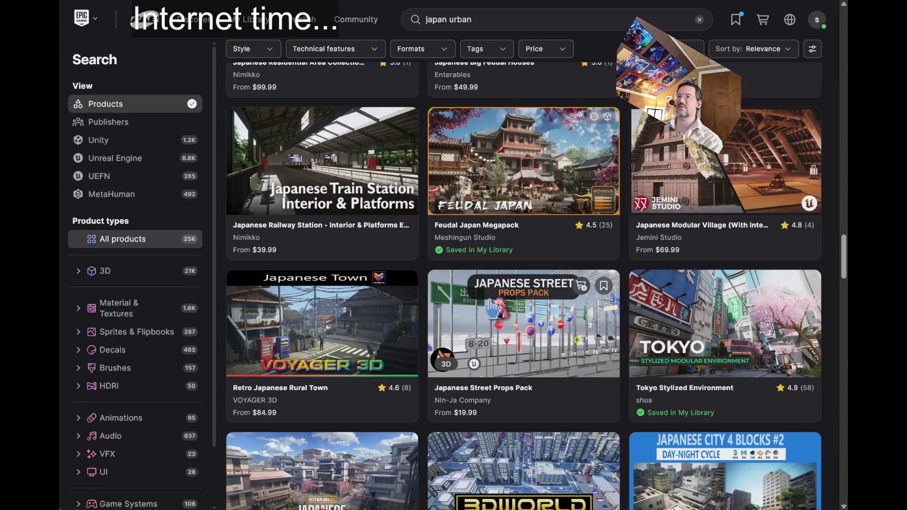
scroll(396, 148, up, 10)
scroll(476, 308, down, 5)
scroll(476, 308, down, 3)
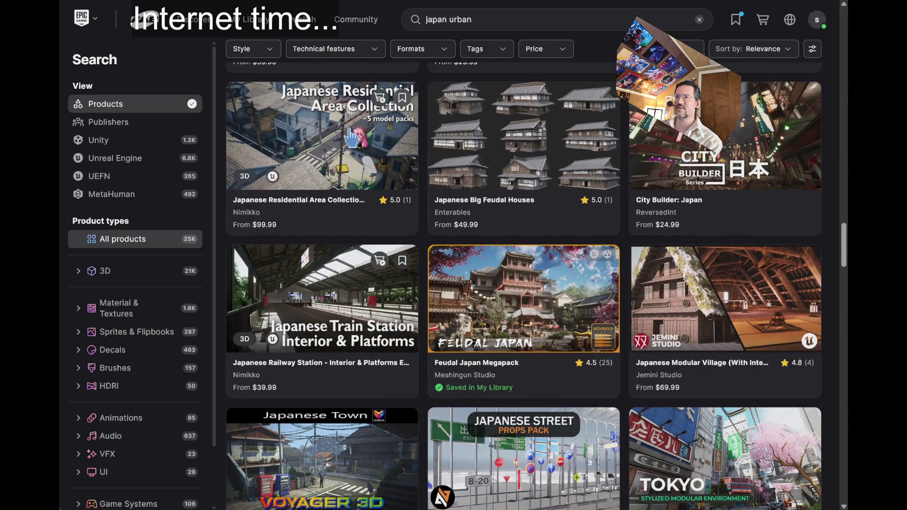
Open the Japanese Railway Station pack and view its waiting area and interior images
click(380, 97)
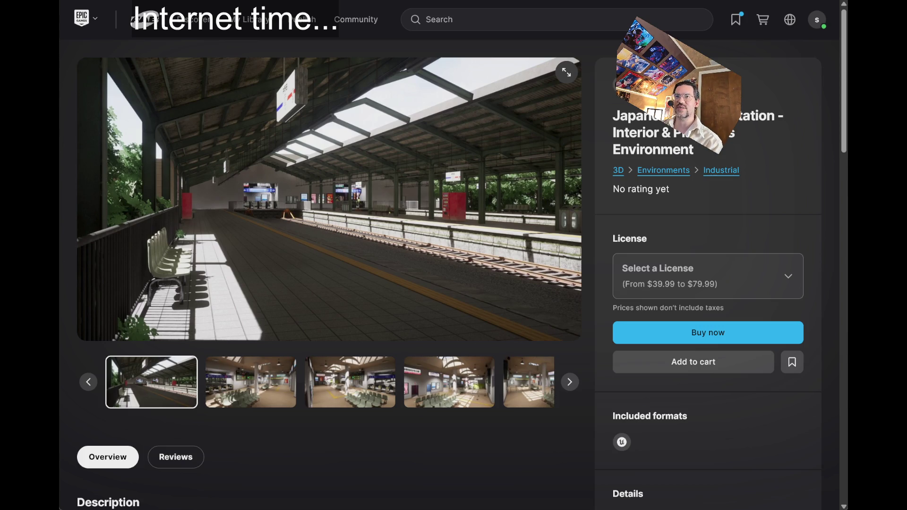
click(427, 19)
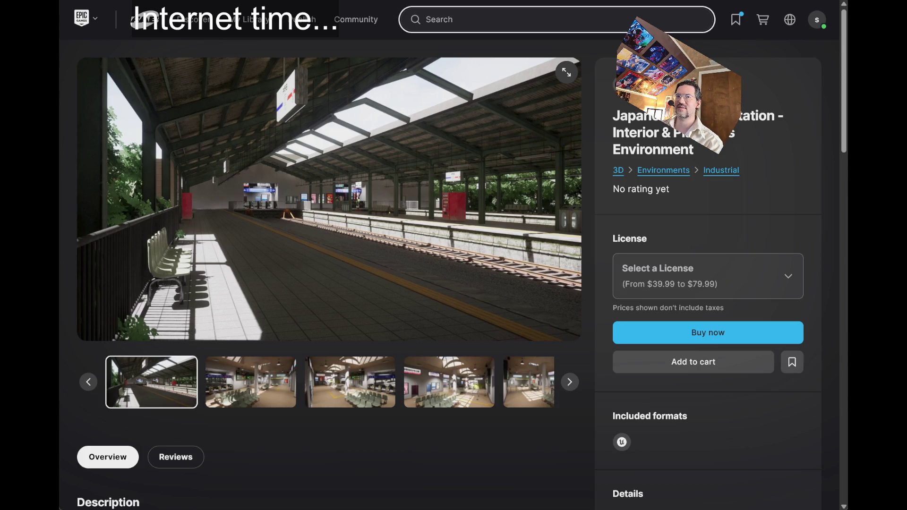
click(427, 20)
click(245, 387)
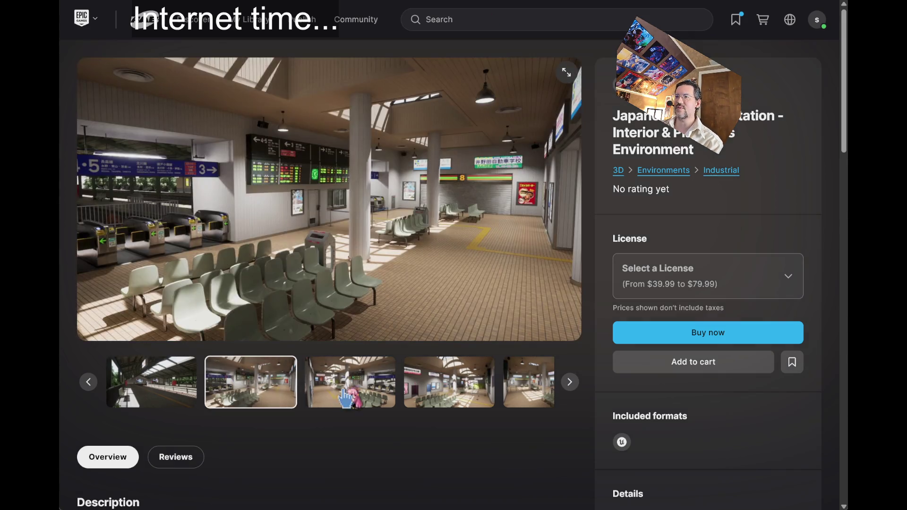
click(348, 396)
click(428, 402)
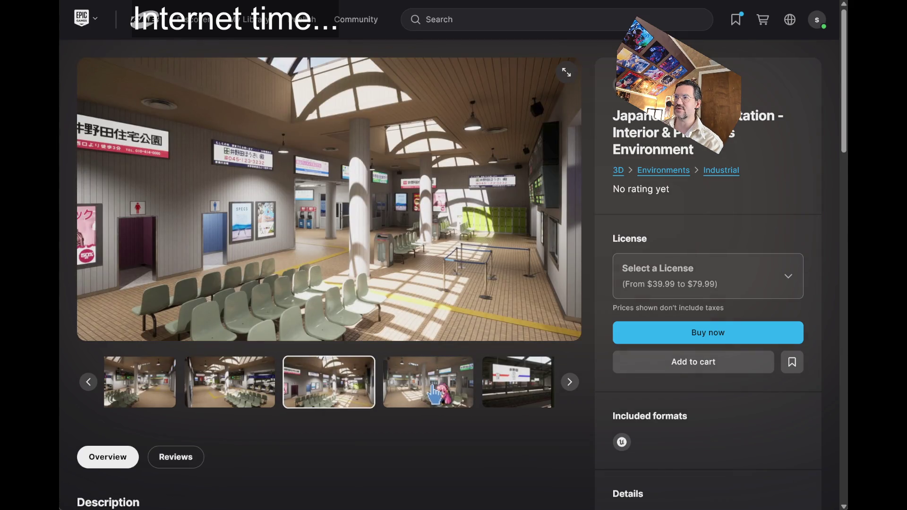
View the platform sign, track buffer, ticket gate, departure board, and ticket-machine images
click(432, 390)
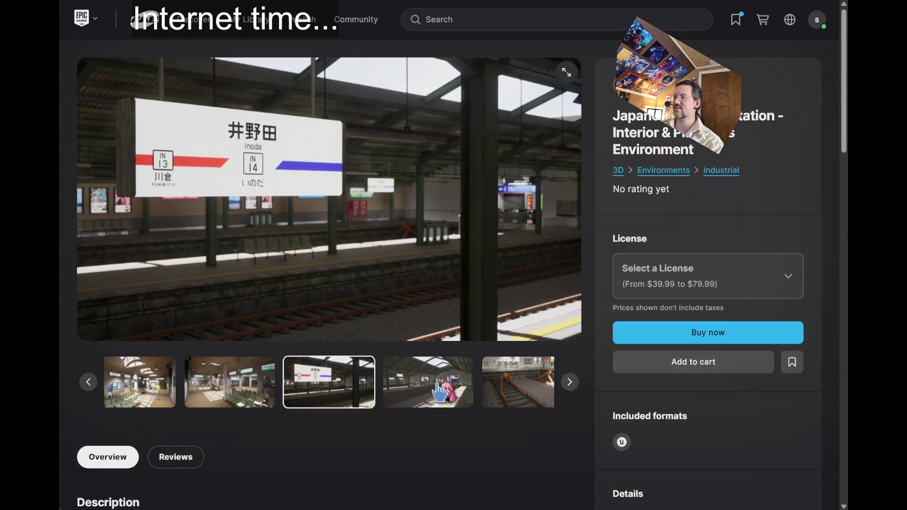
click(442, 393)
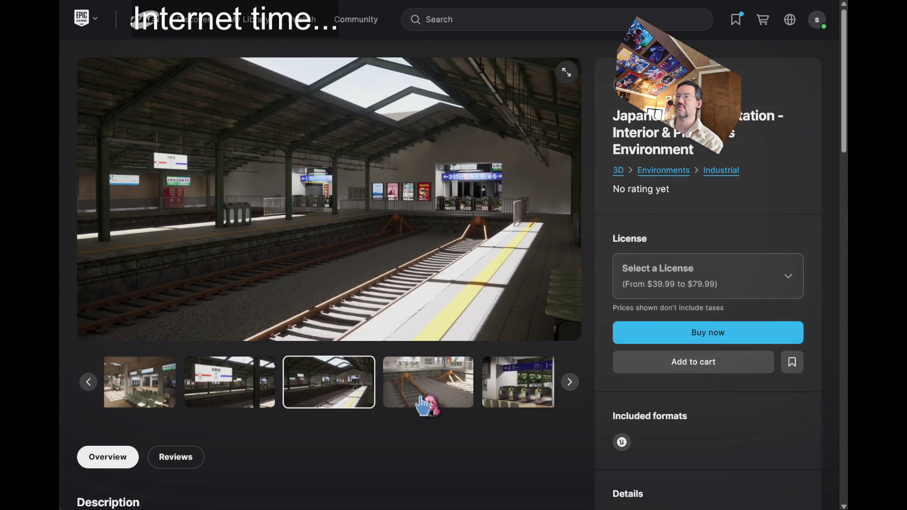
click(426, 406)
click(423, 405)
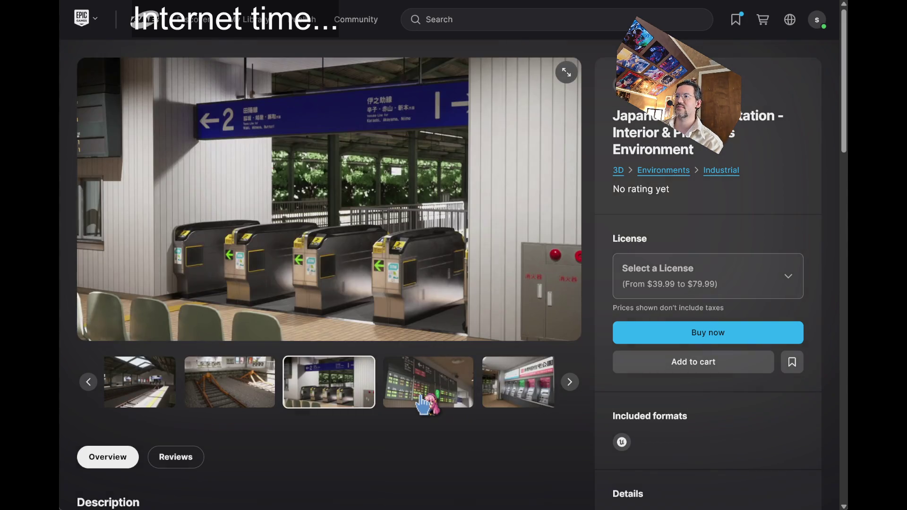
click(424, 405)
click(424, 406)
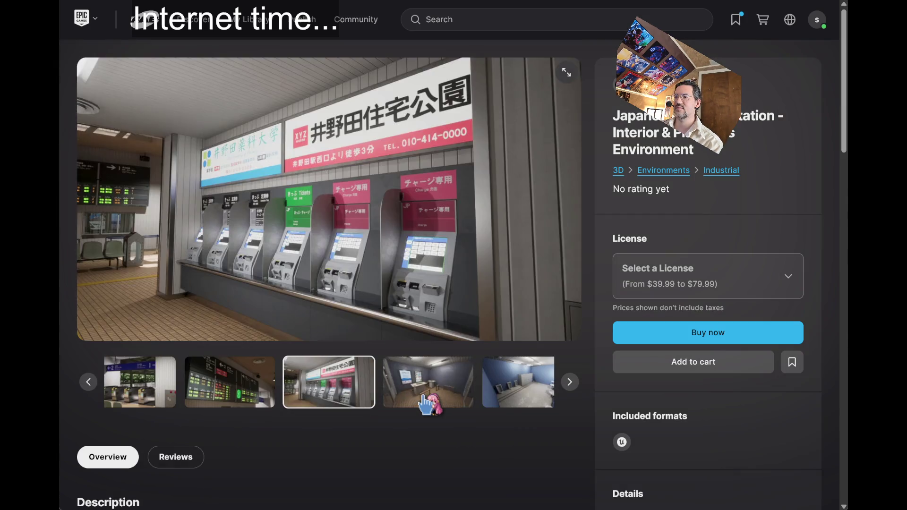
View the blue and pink restroom, ticket-gate, and ticket-machine close-up images
click(416, 406)
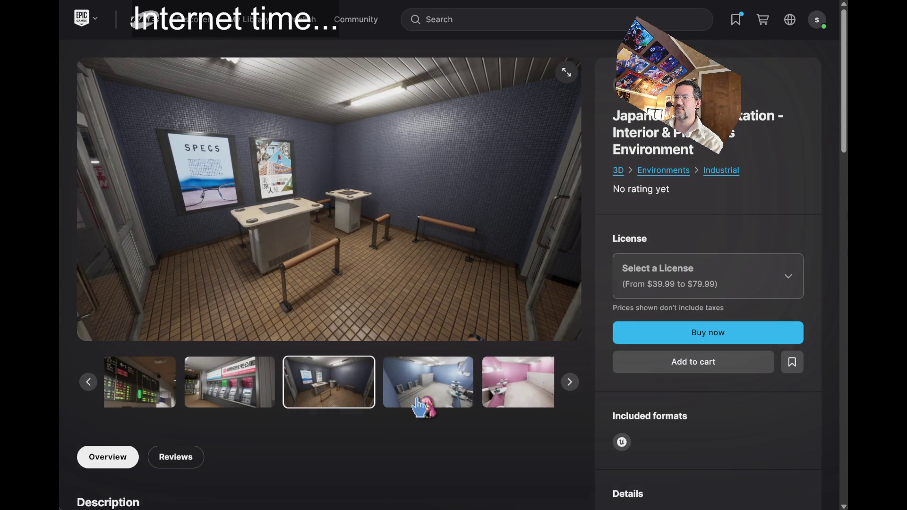
click(432, 399)
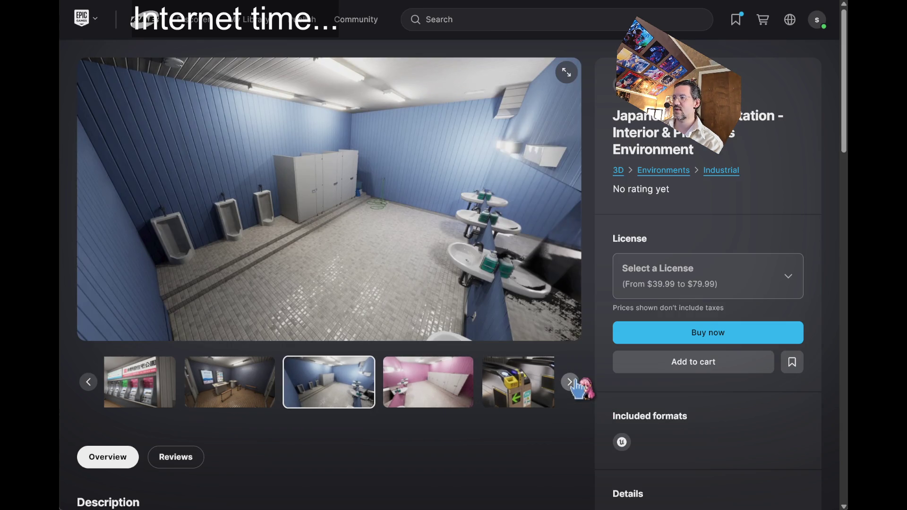
click(423, 395)
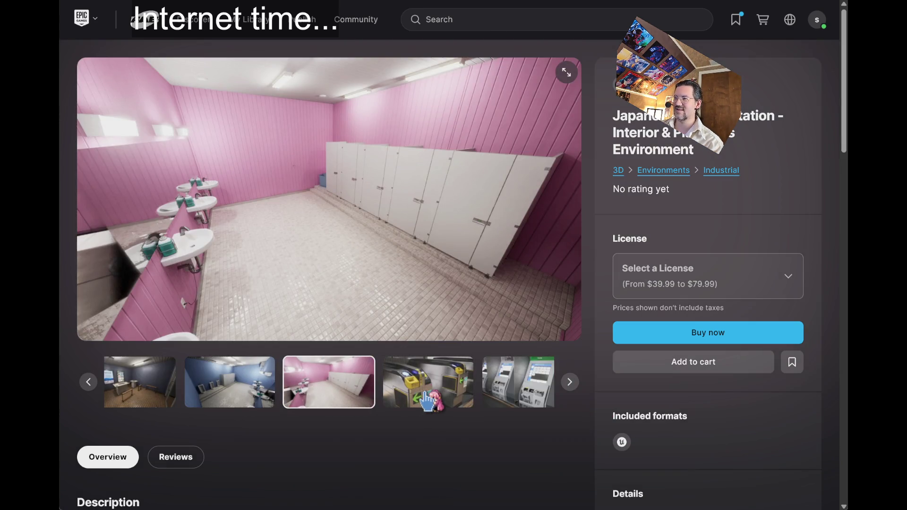
click(424, 404)
click(425, 397)
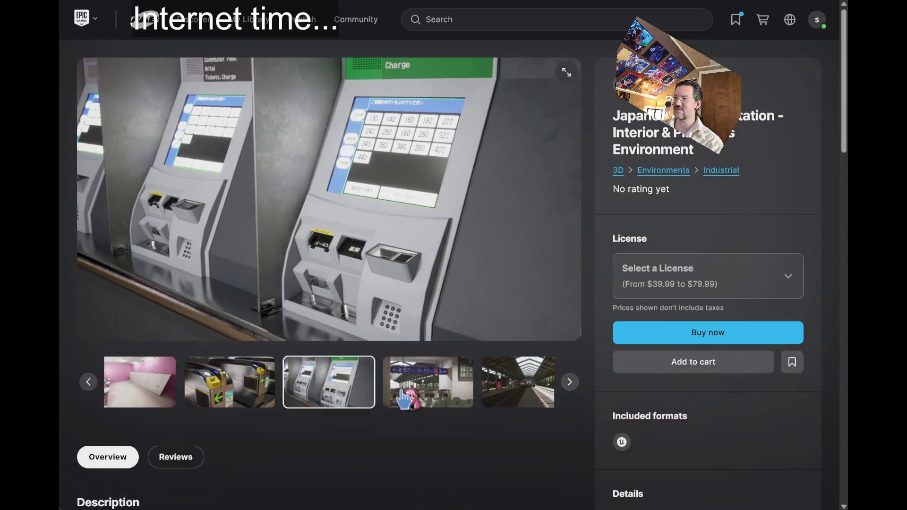
click(147, 392)
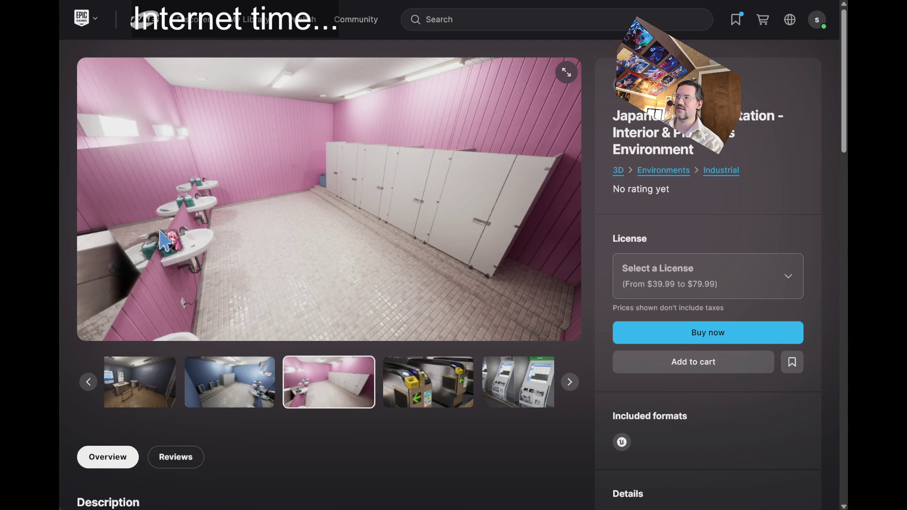
Page forward through the platform images to the Inoda station sign
click(570, 383)
click(570, 383)
click(570, 383)
click(570, 383)
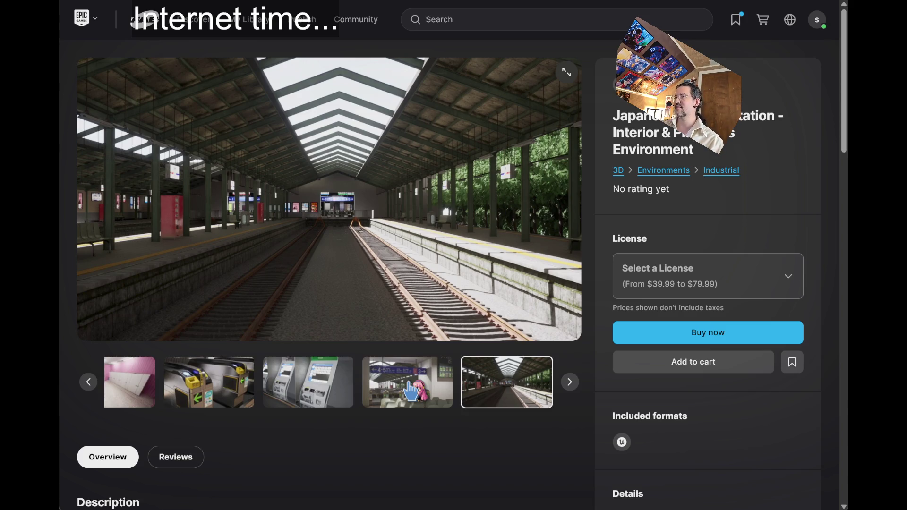
click(421, 396)
click(569, 385)
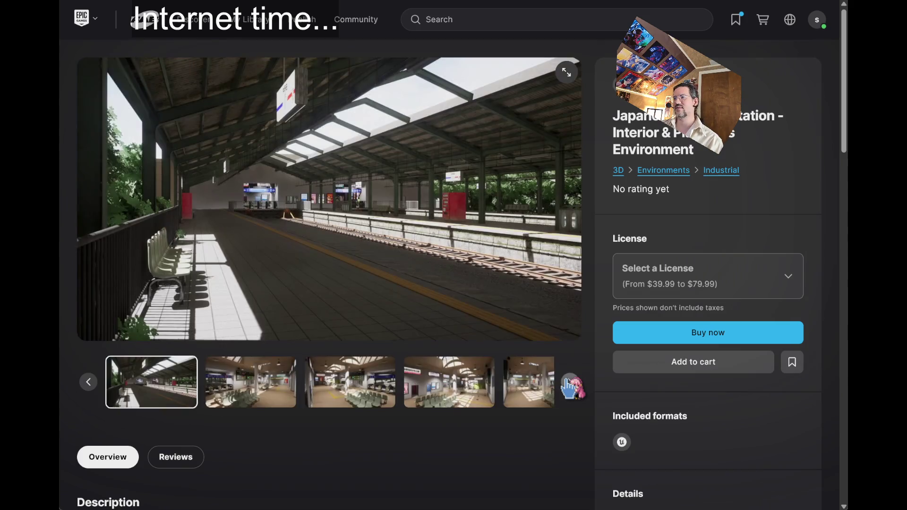
click(570, 385)
click(571, 384)
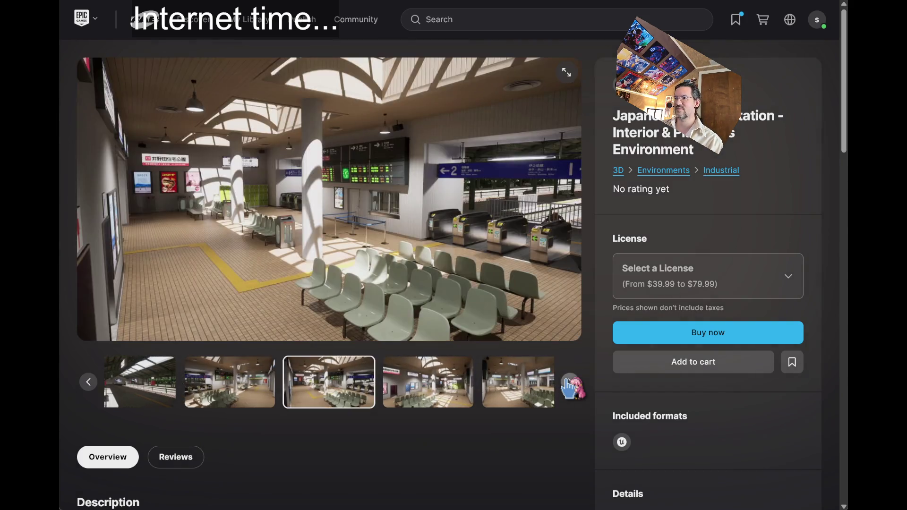
click(571, 384)
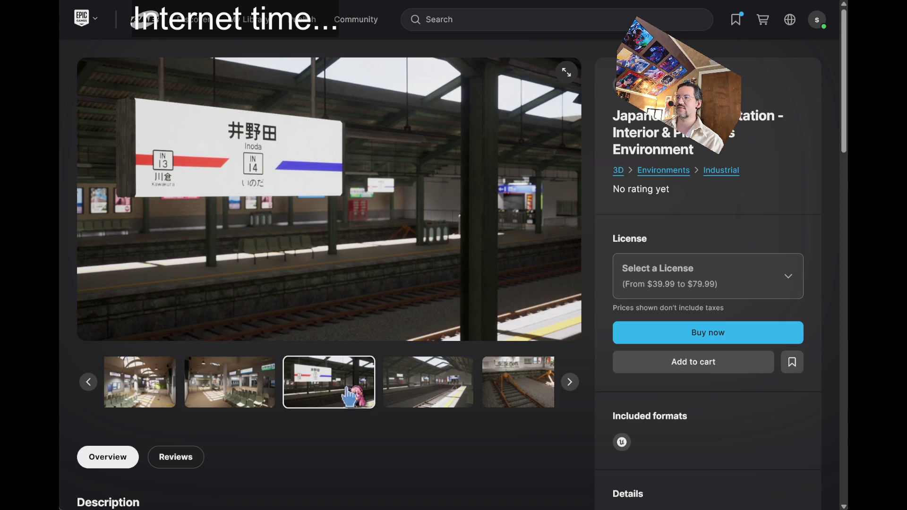
Step back through the gallery past the departure board and ticket gates
click(88, 382)
click(88, 383)
click(89, 383)
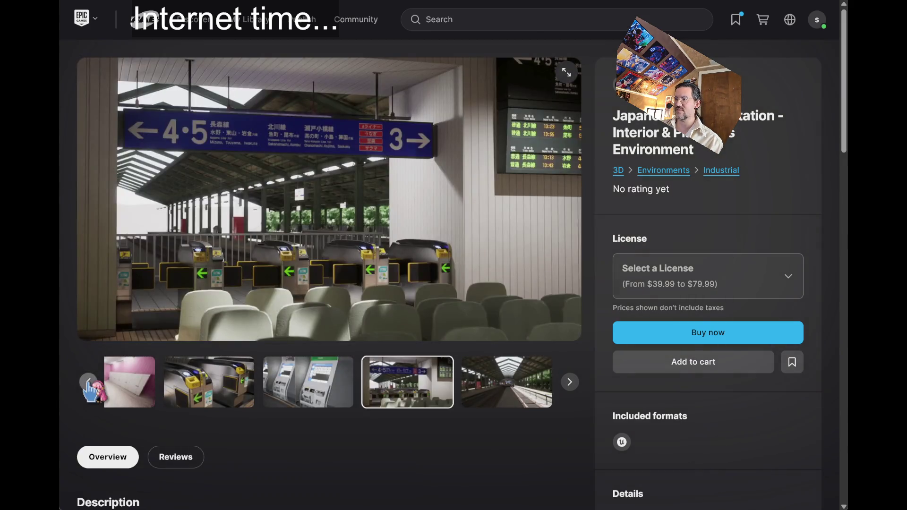
click(89, 382)
click(88, 382)
click(88, 382)
click(89, 383)
click(89, 383)
click(88, 382)
click(89, 383)
click(88, 383)
View the waiting room and platform images, then return to the japan urban results
click(88, 383)
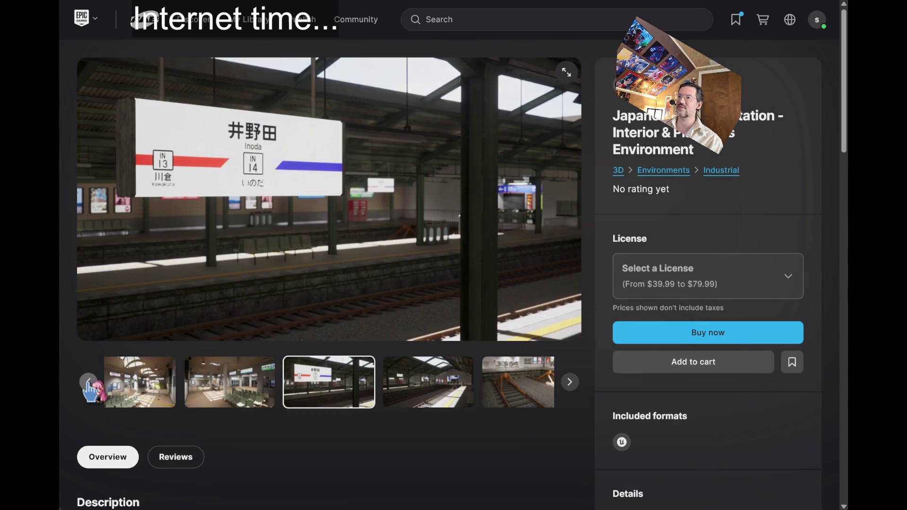
click(88, 383)
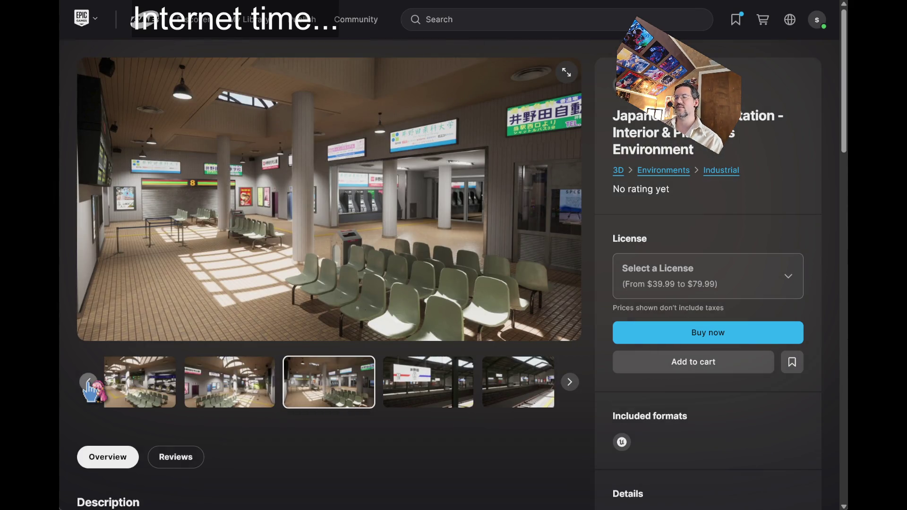
click(88, 382)
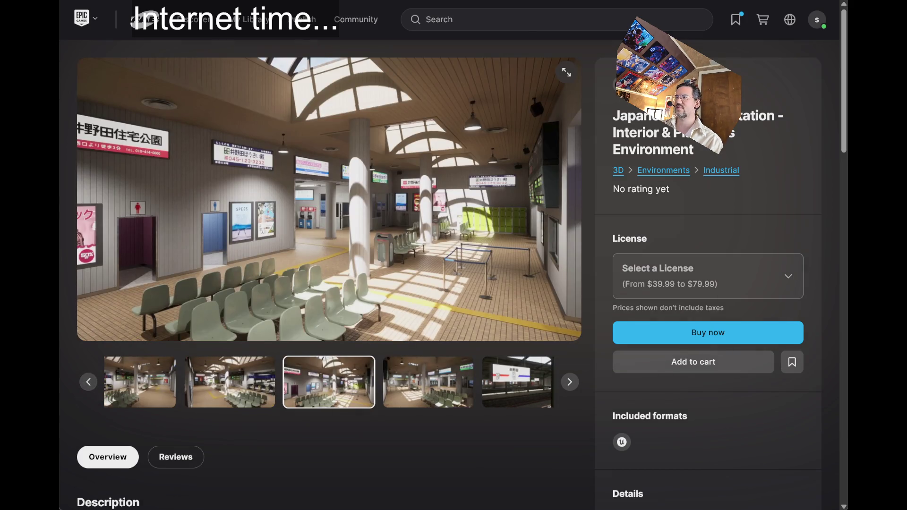
click(89, 382)
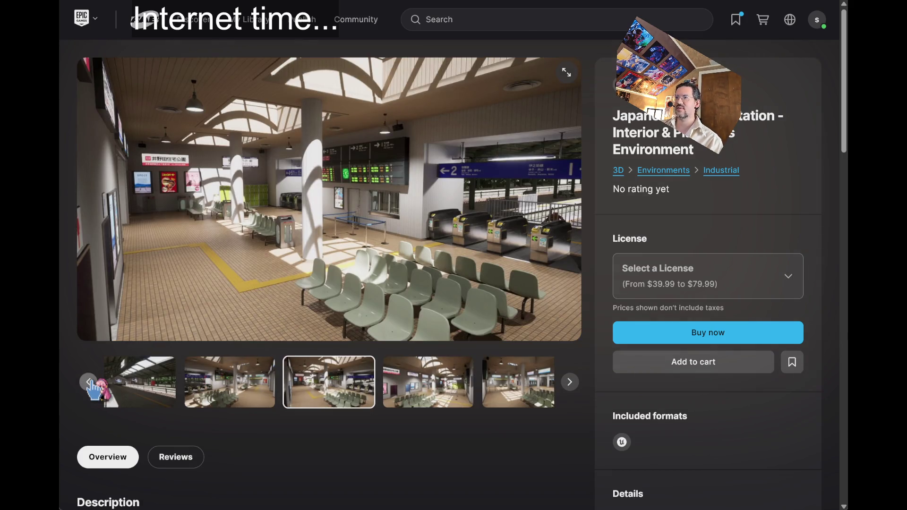
click(89, 383)
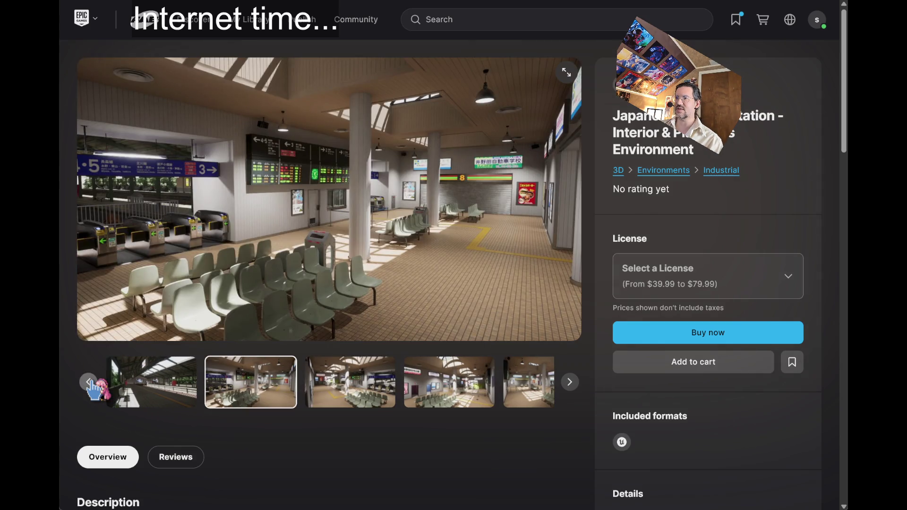
click(88, 382)
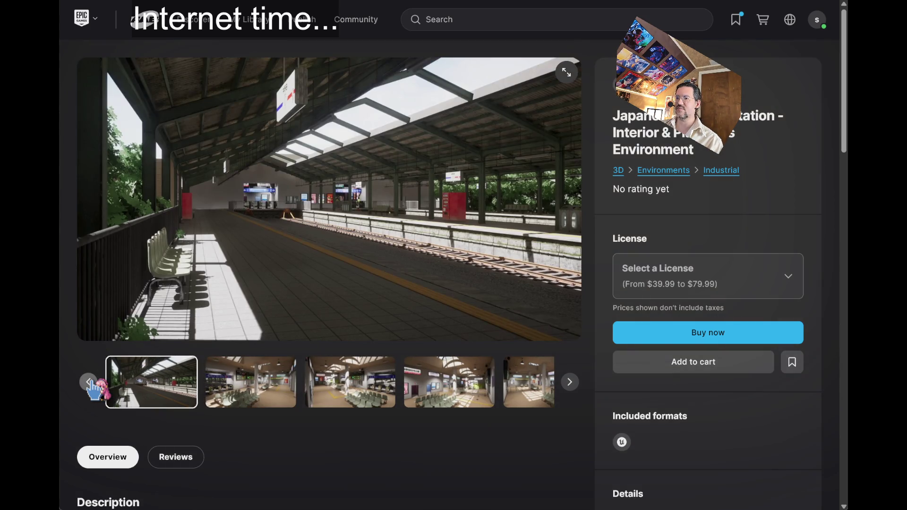
click(88, 382)
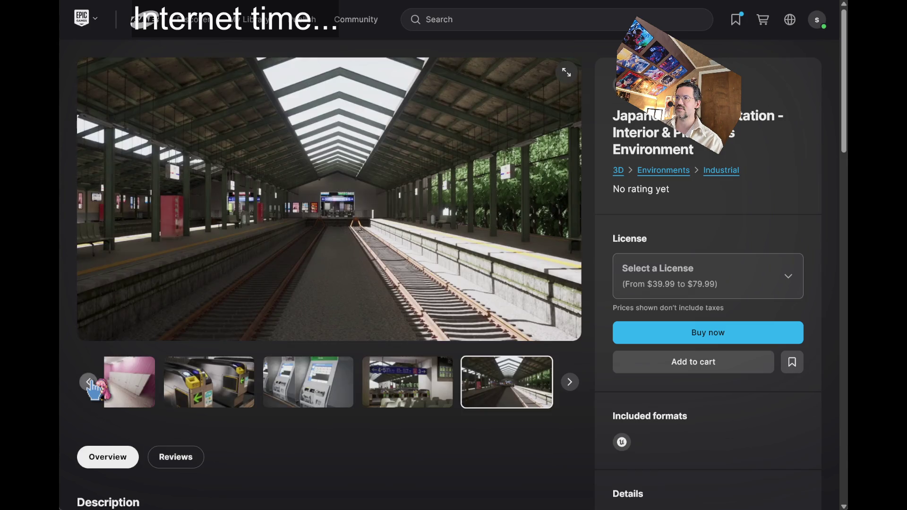
click(88, 382)
key(alt+Left)
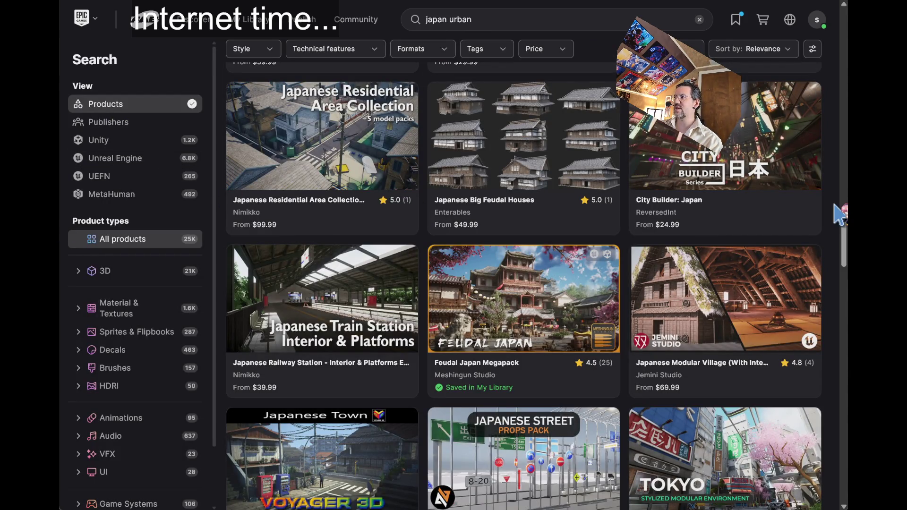
Scroll down the japan urban results and open the Japanese Onsen product page
scroll(840, 214, down, 3)
scroll(840, 215, up, 3)
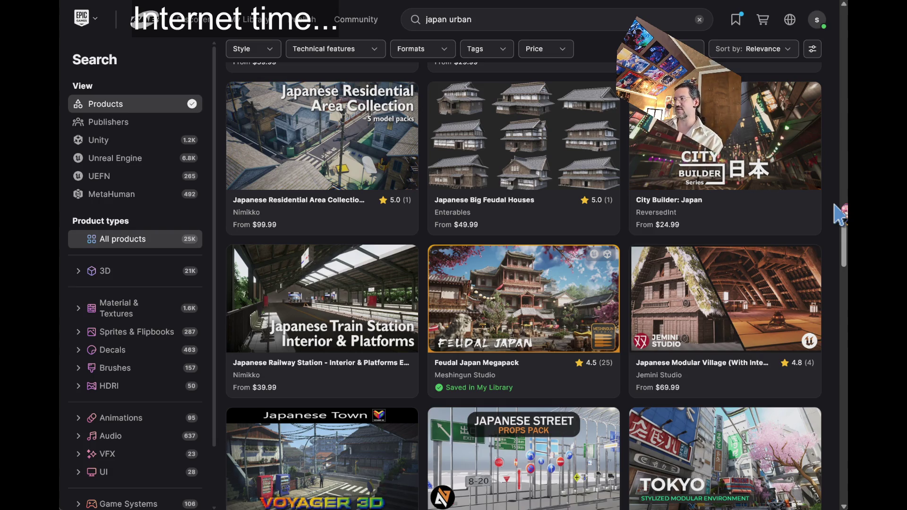
scroll(671, 213, down, 2)
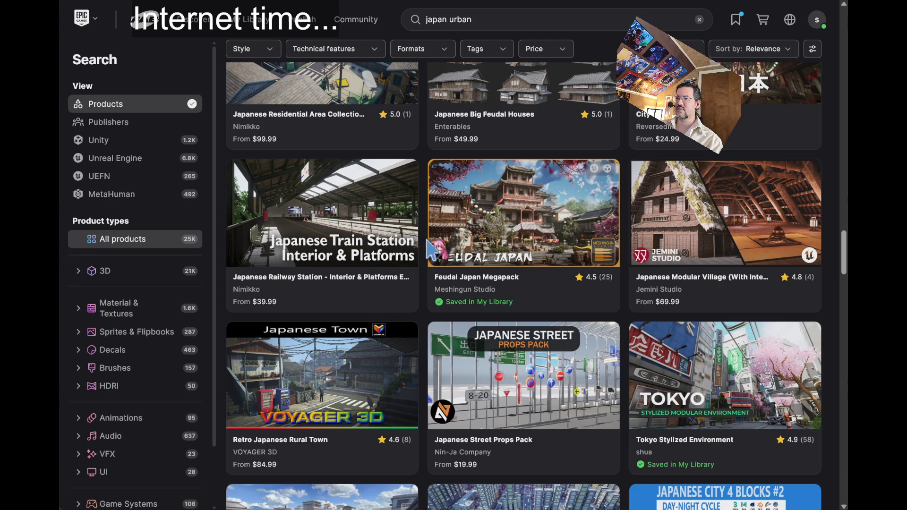
scroll(425, 239, down, 4)
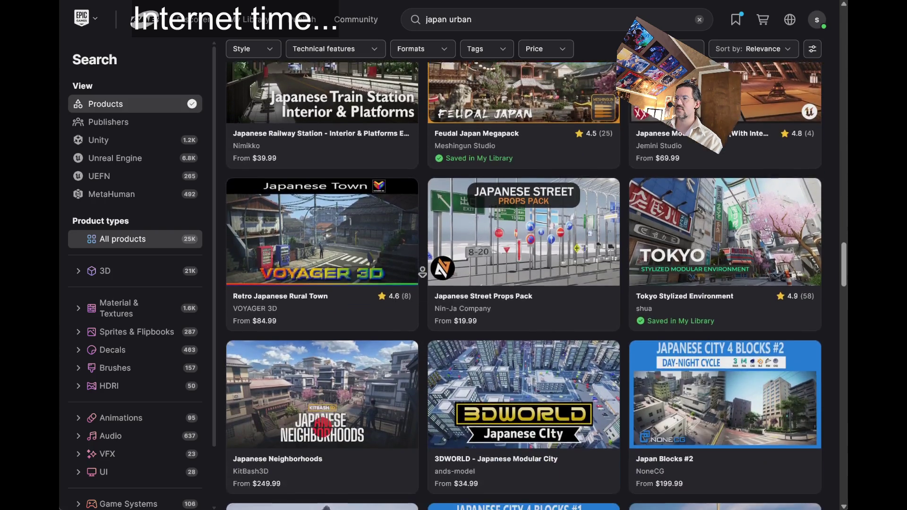
scroll(423, 270, down, 3)
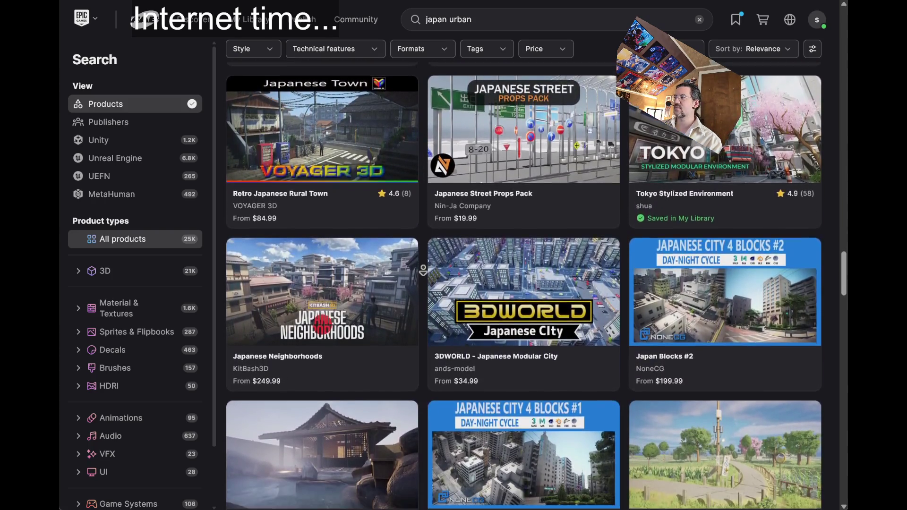
scroll(423, 270, down, 5)
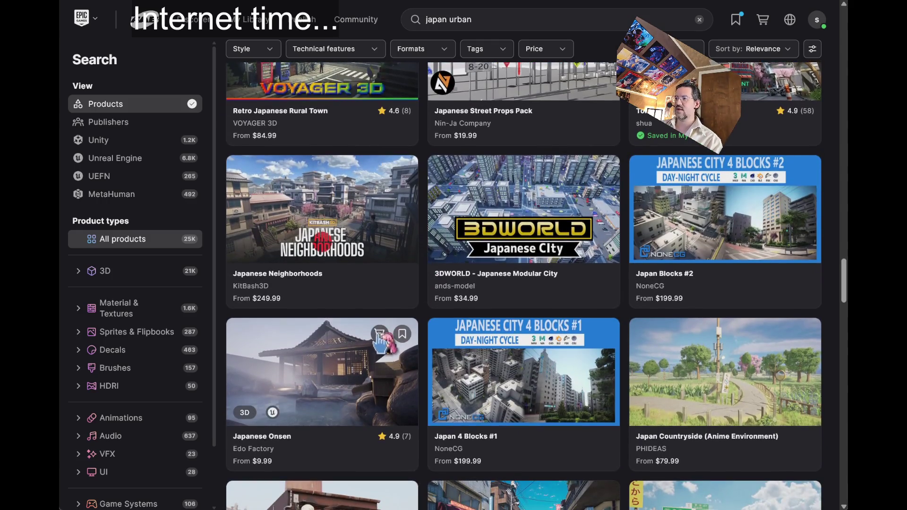
scroll(433, 309, up, 4)
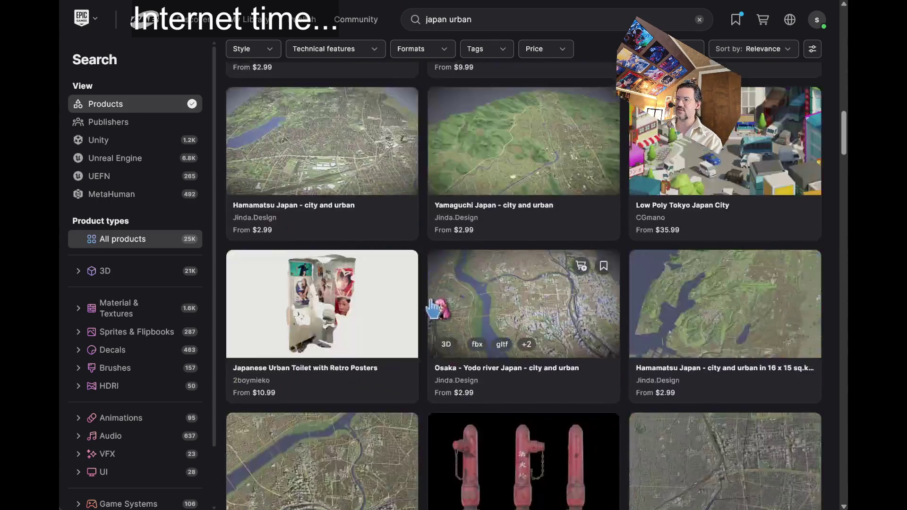
scroll(433, 309, down, 15)
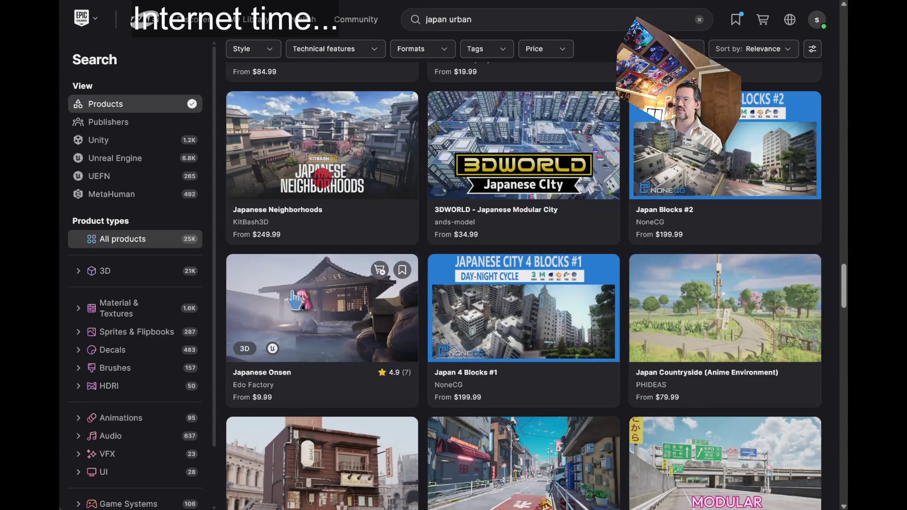
click(321, 322)
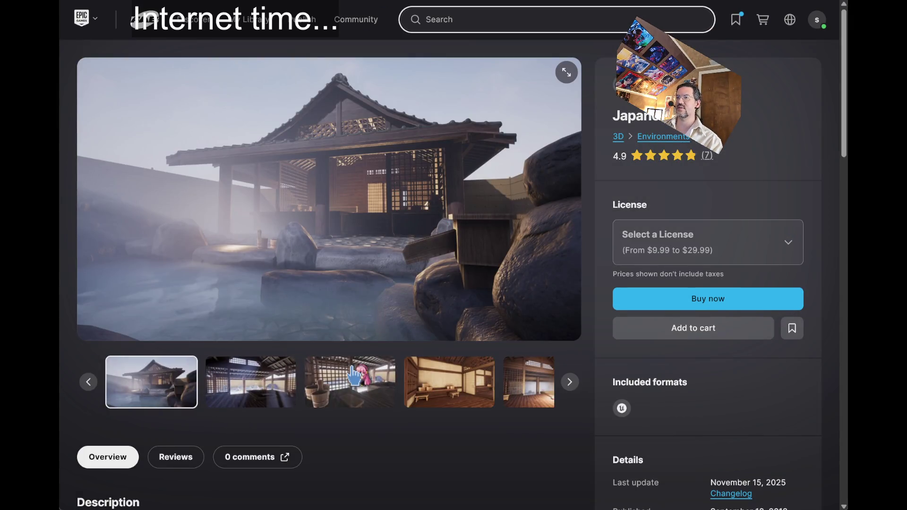
View the Japanese Onsen images of the bucket interior and wooden bathhouse room
click(247, 389)
click(344, 397)
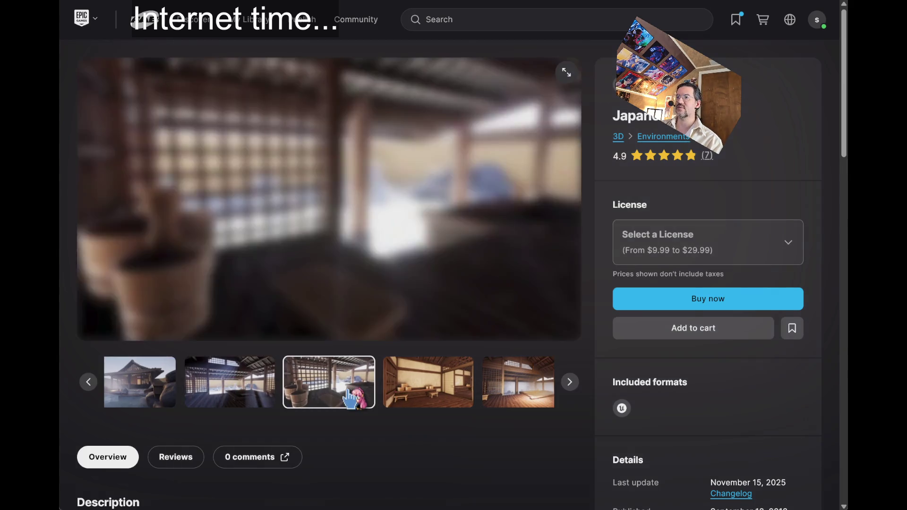
click(421, 399)
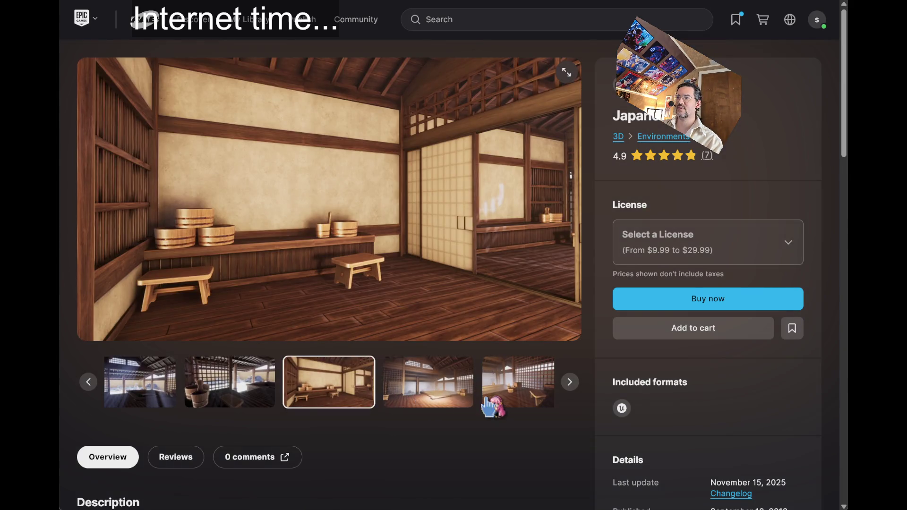
click(445, 395)
click(445, 396)
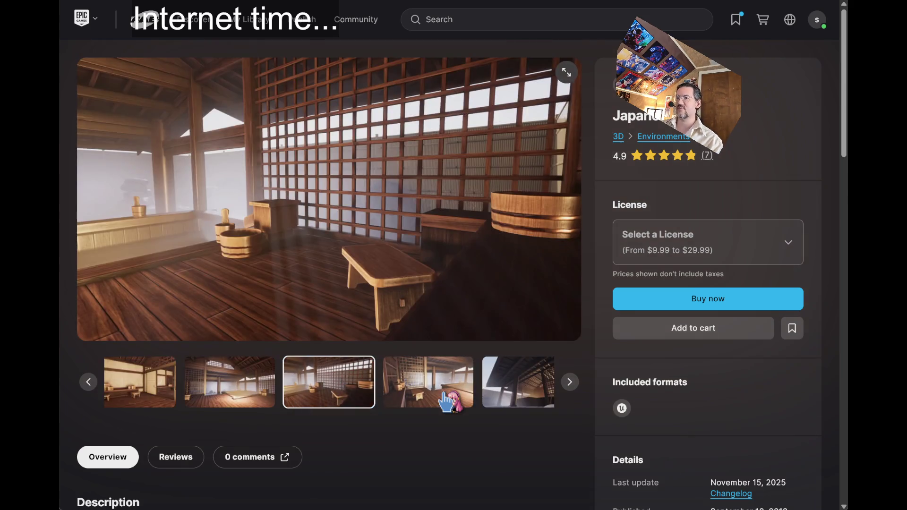
click(445, 398)
View the misty pool and assets overview images, then go back to the results
click(445, 399)
click(445, 399)
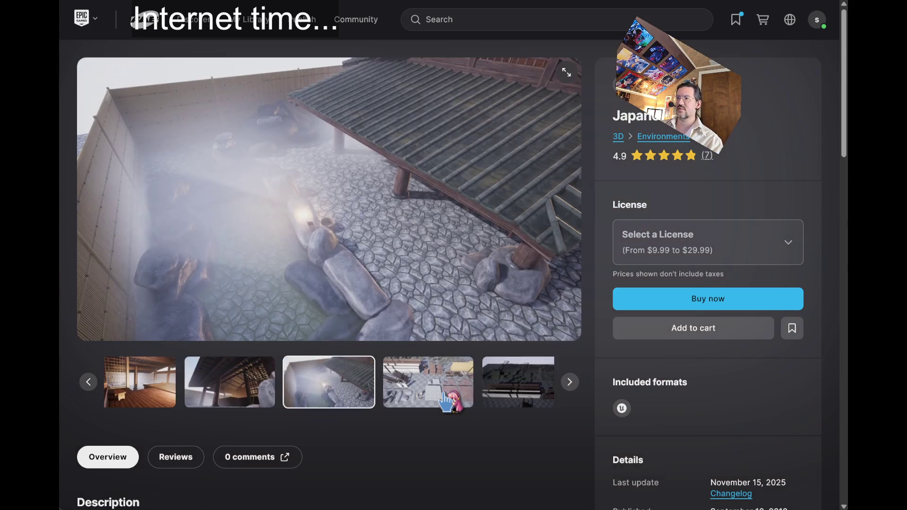
click(445, 401)
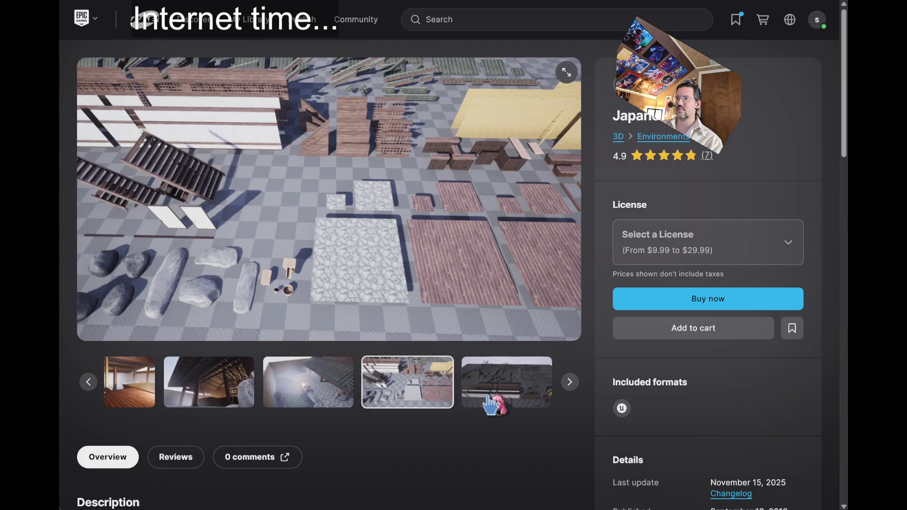
click(570, 383)
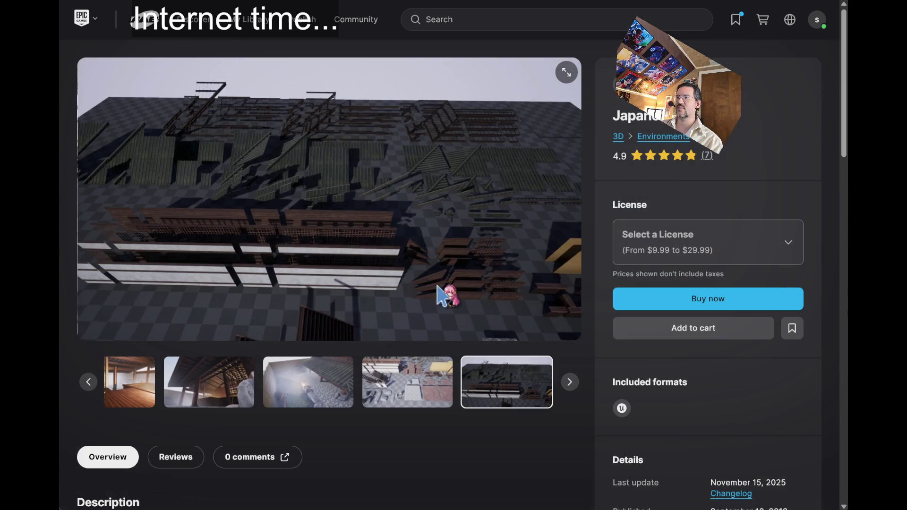
key(alt+Left)
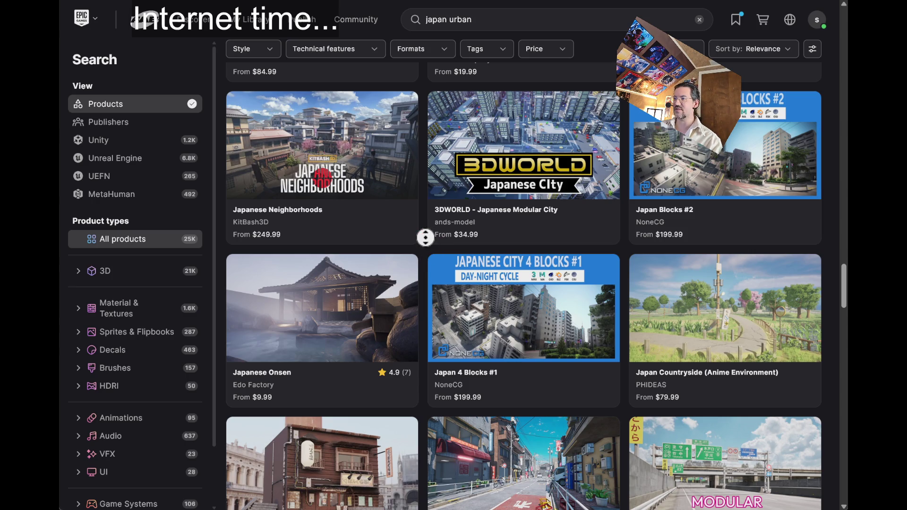
Scroll down the japan urban results to the Japan Countryside (Anime Environment) card
scroll(425, 238, down, 2)
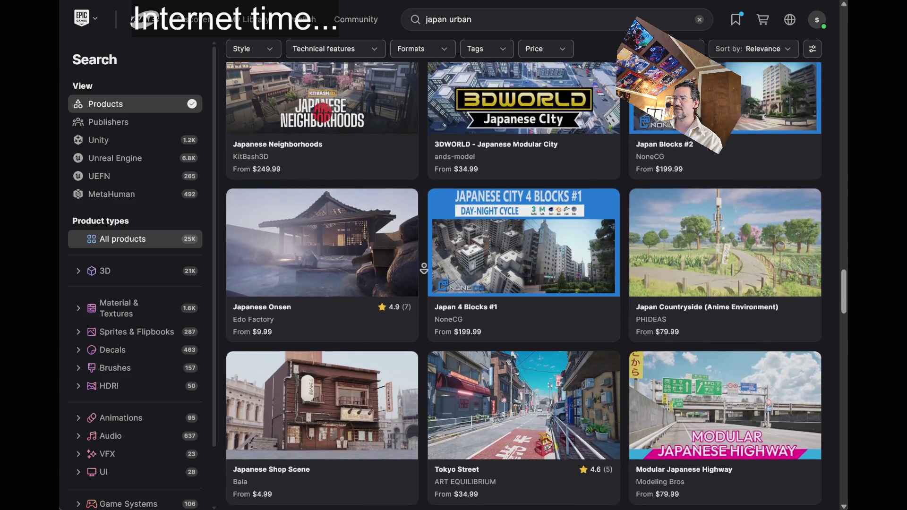
scroll(423, 268, down, 2)
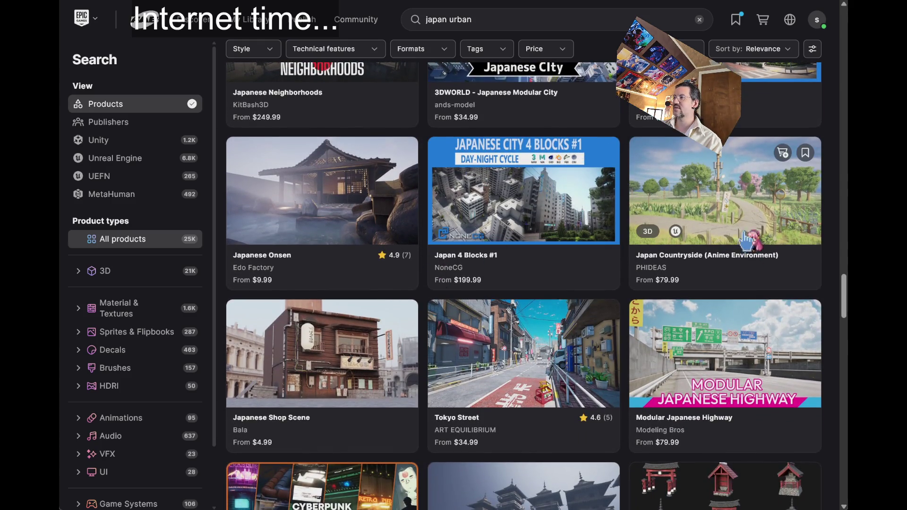
Open Japan Countryside (Anime Environment) and view the house, shop, crossing, shelter, and bus stop images
click(685, 144)
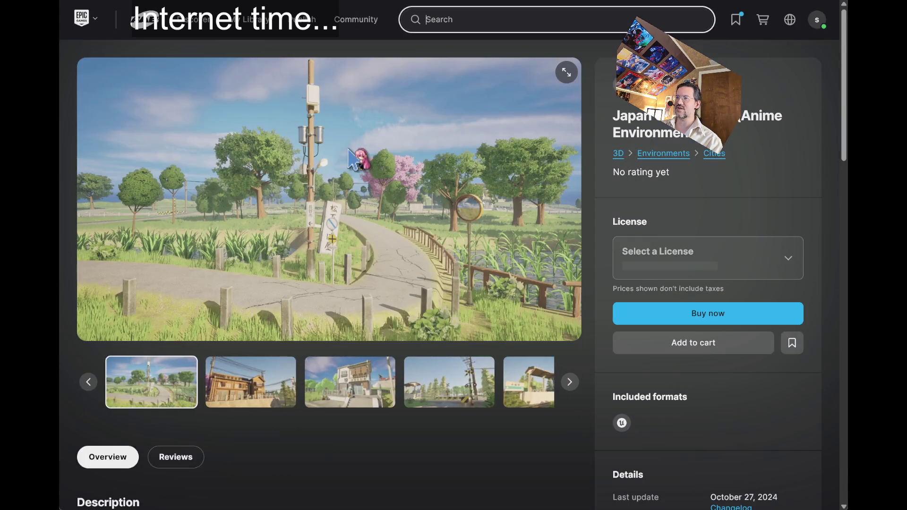
click(240, 387)
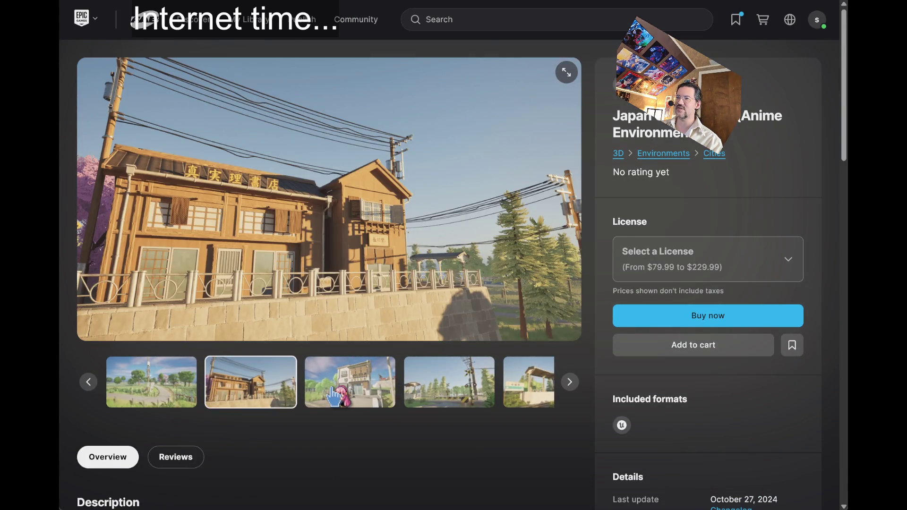
click(387, 388)
click(402, 388)
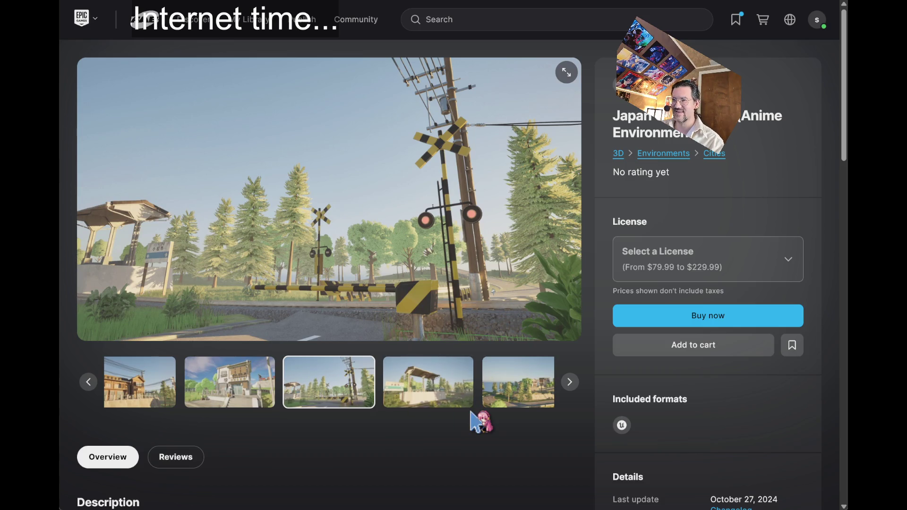
click(463, 382)
click(462, 382)
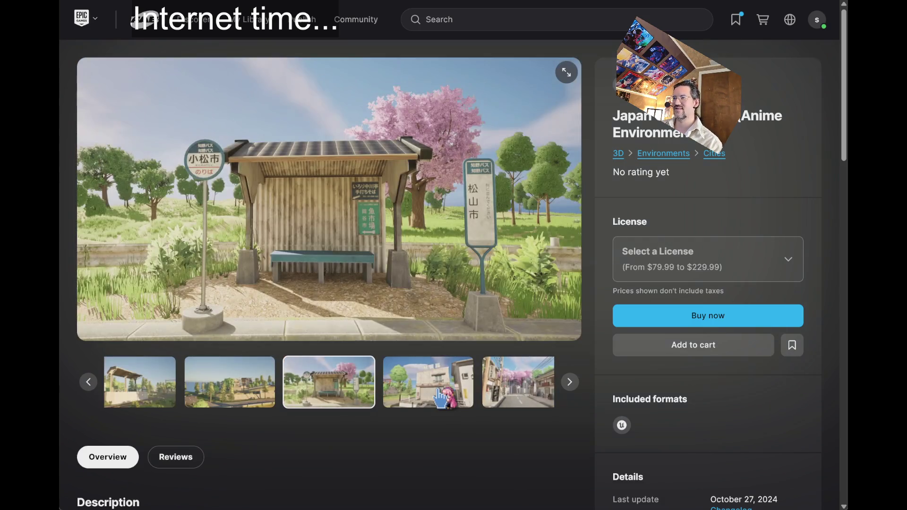
Page on through the cherry-blossom street and torii gate images to the market street
click(570, 381)
click(569, 381)
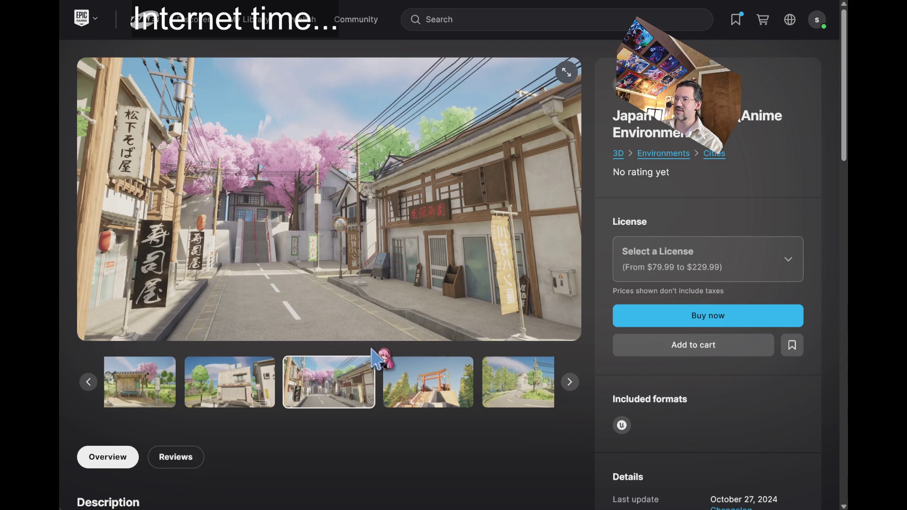
click(405, 403)
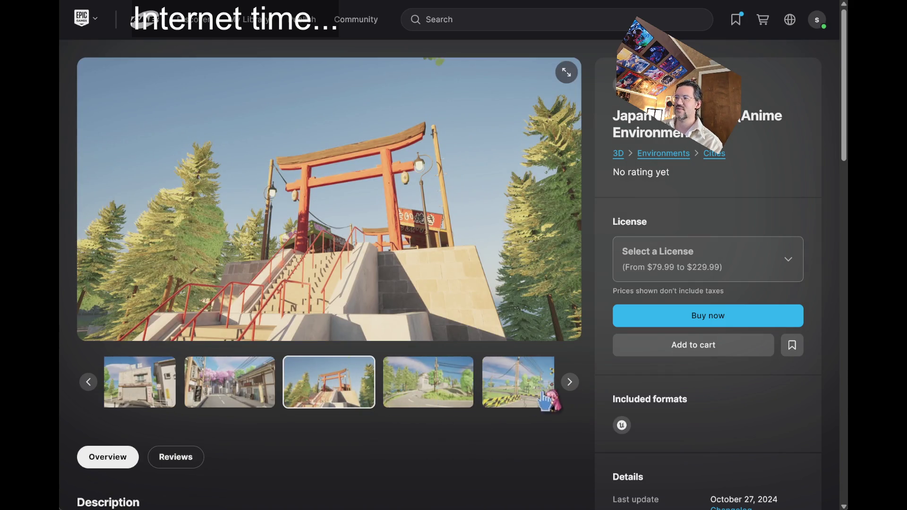
click(569, 381)
click(569, 382)
click(569, 382)
click(569, 381)
click(569, 381)
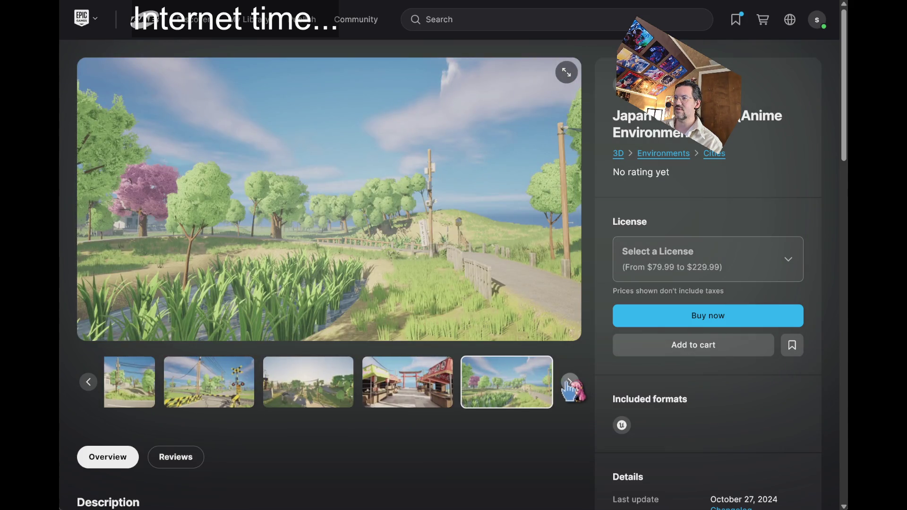
click(430, 394)
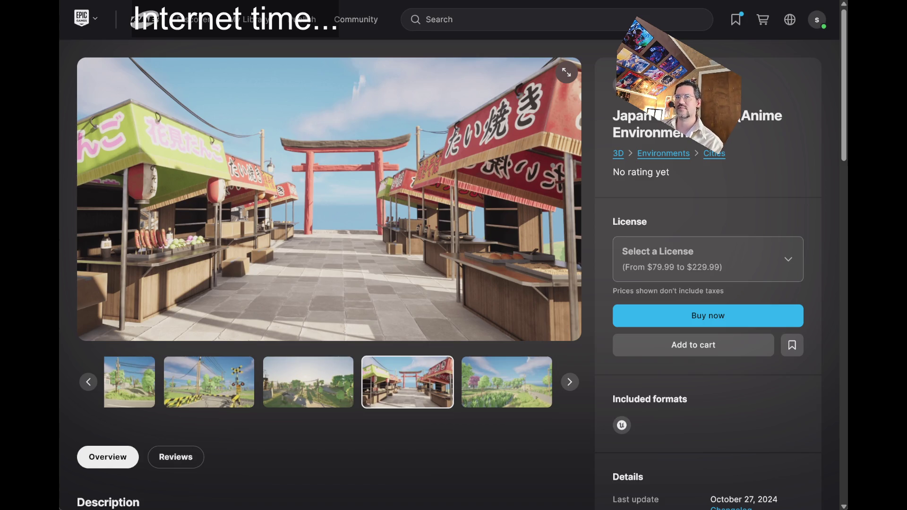
Open Japanese Shop Scene from the results and view its daytime and dusk images
key(alt+Left)
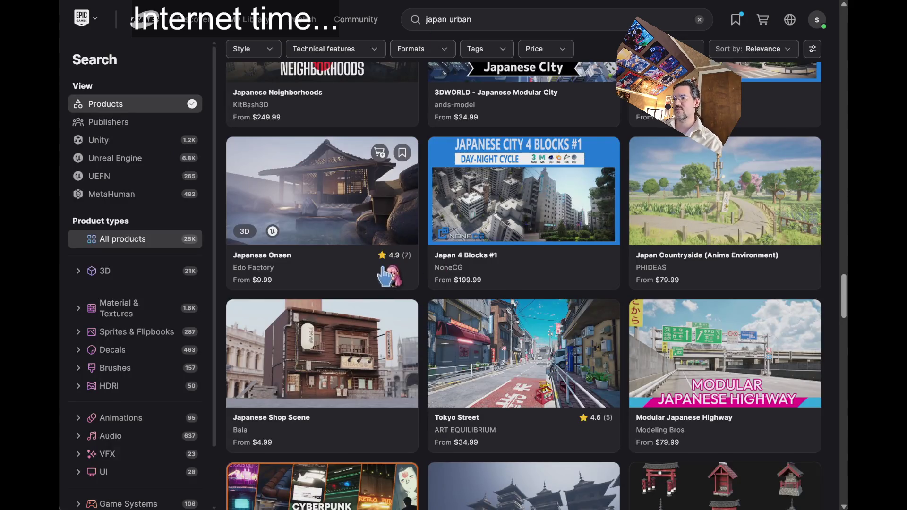
scroll(429, 290, down, 2)
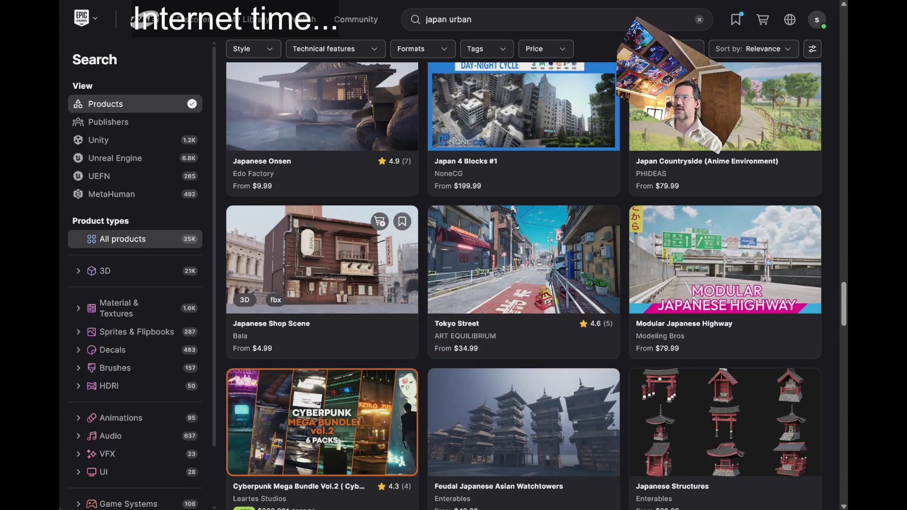
click(239, 134)
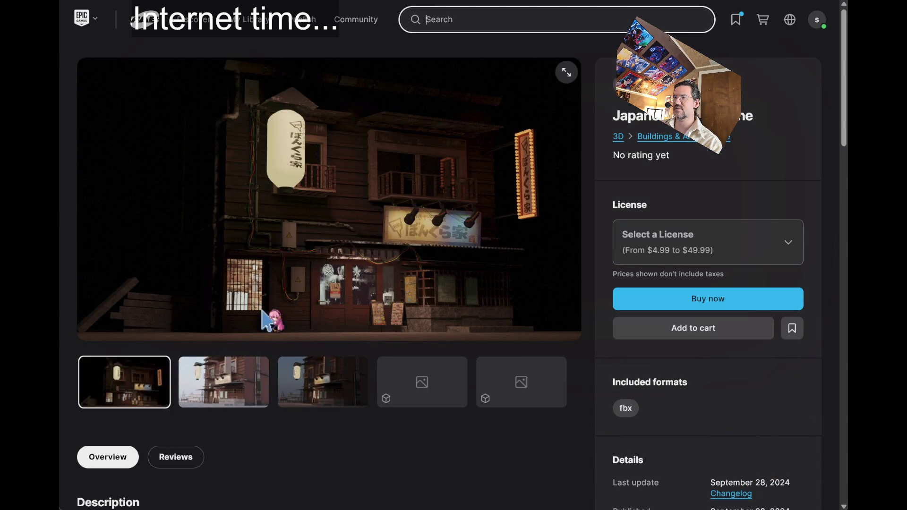
click(232, 385)
click(336, 386)
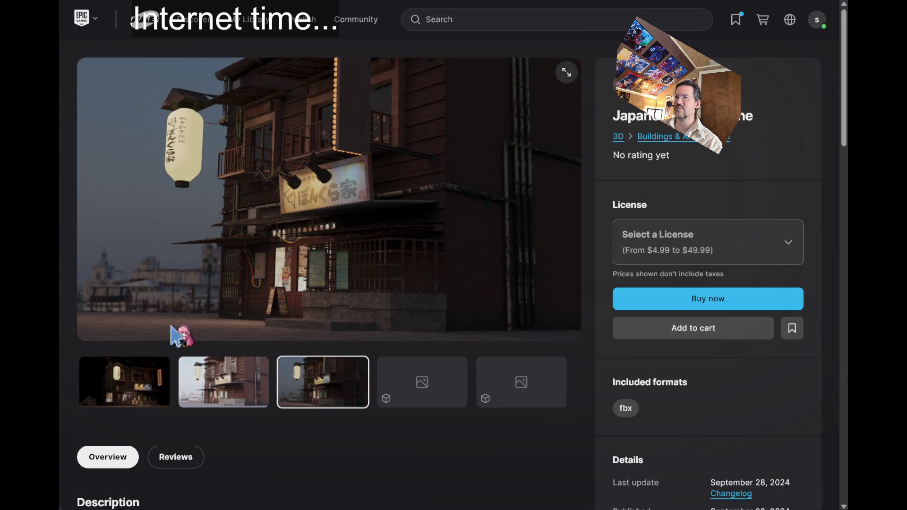
click(124, 382)
Return to the results and open the Japanese School Building product page
key(alt+Left)
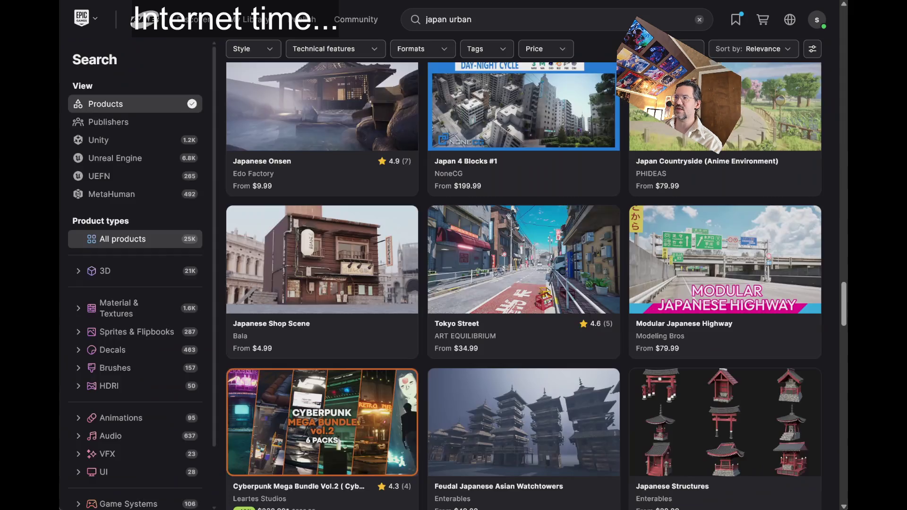
scroll(824, 265, down, 5)
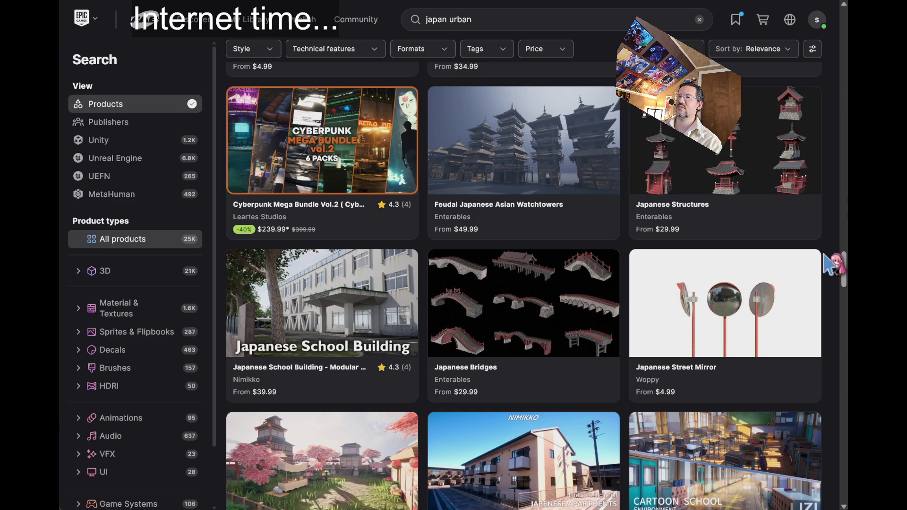
click(326, 300)
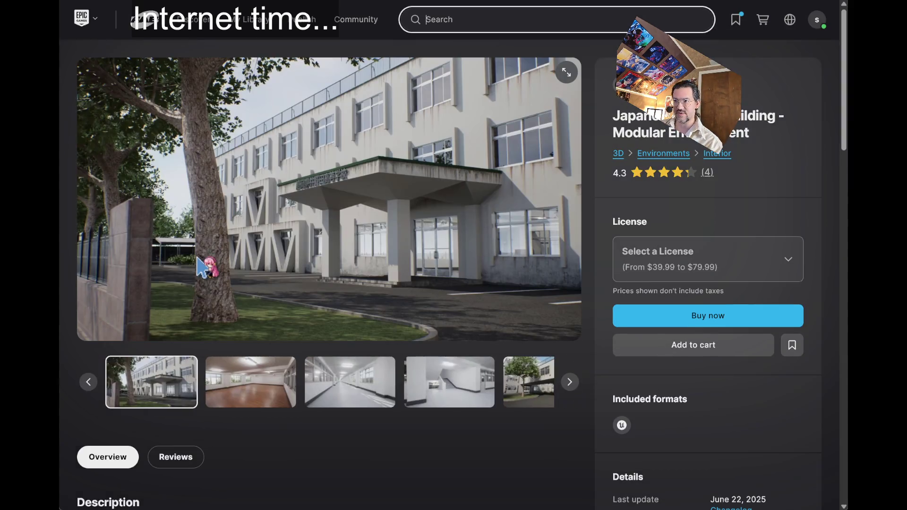
View the Japanese School Building gallery: classroom, corridor, stairwell, courtyard, carports and modular kit overview
click(248, 374)
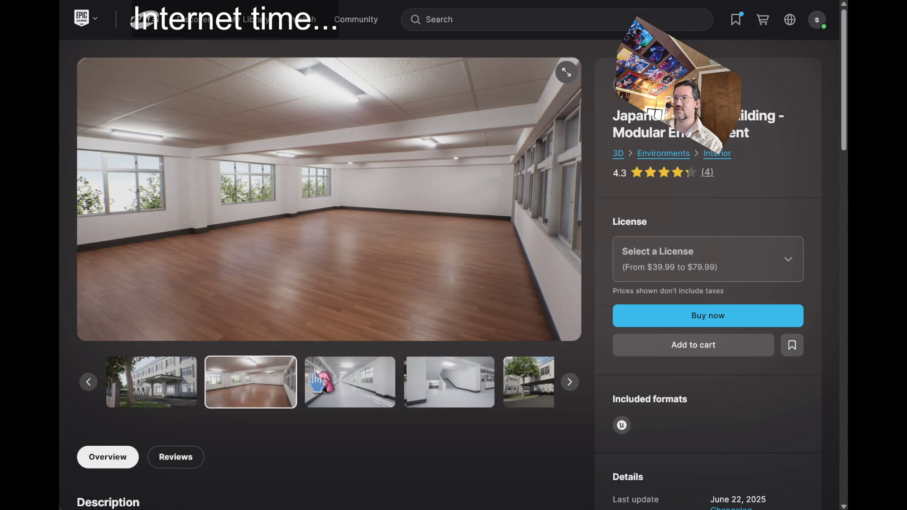
click(326, 378)
click(425, 401)
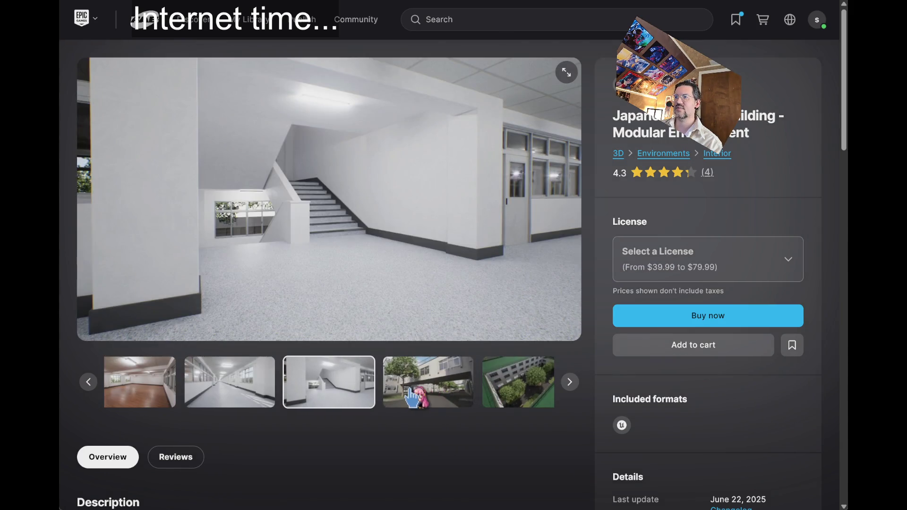
click(413, 398)
click(412, 398)
click(413, 398)
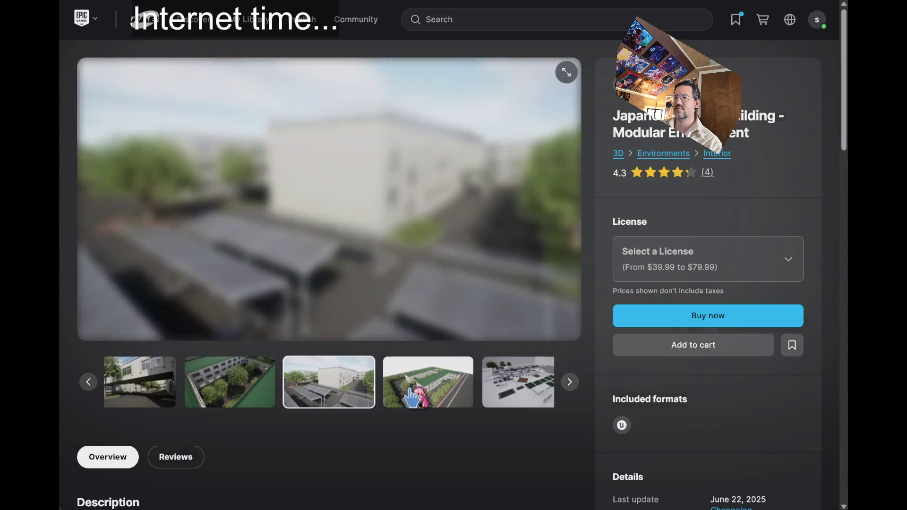
click(413, 399)
click(412, 399)
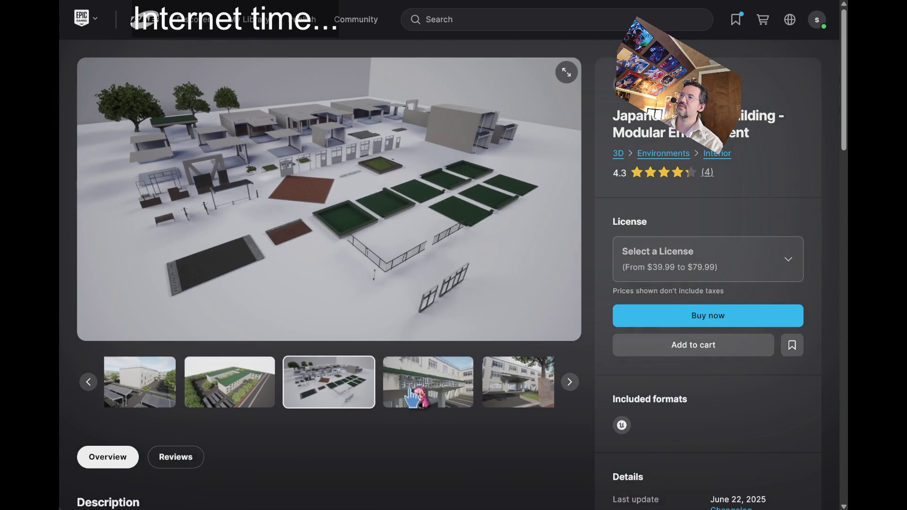
Go back to the japan urban results and open the Cartoon Japanese School product page
key(alt+Left)
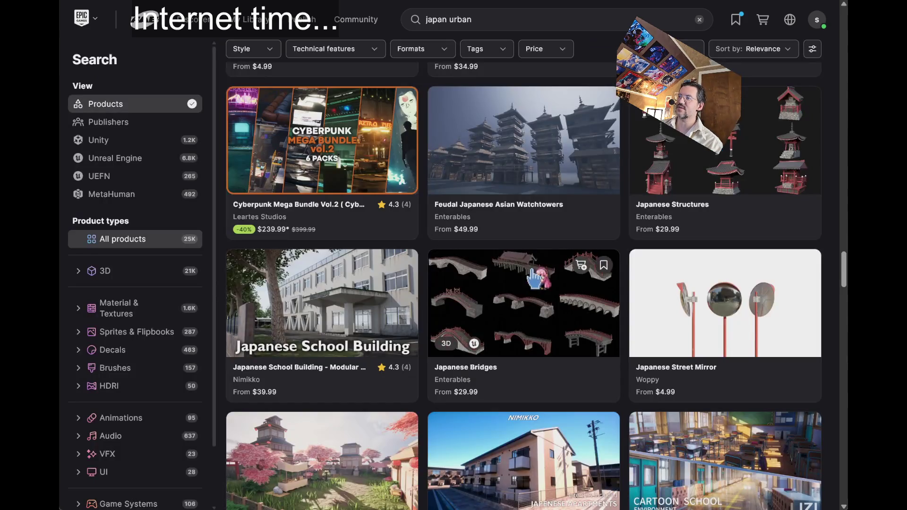
scroll(434, 293, down, 6)
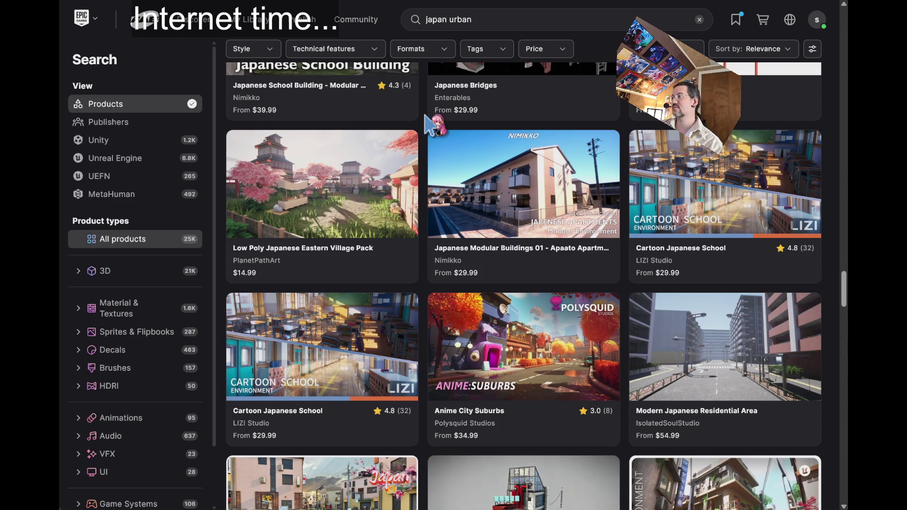
click(678, 167)
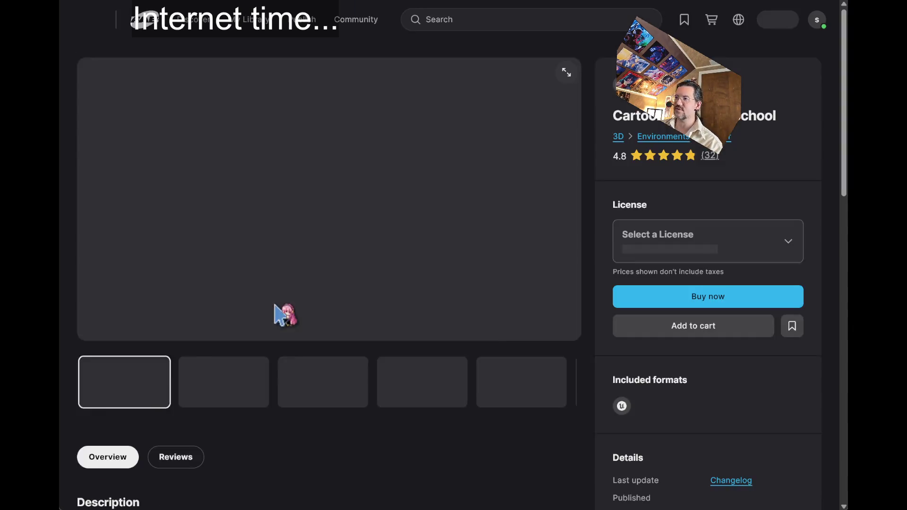
View the Cartoon Japanese School hallway, locker room, stairwell, corridor and exterior gallery images
click(229, 383)
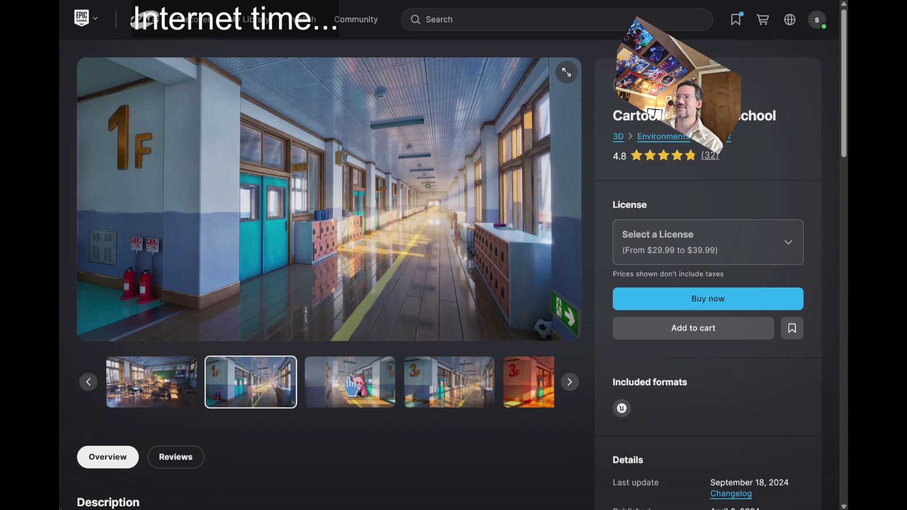
click(342, 389)
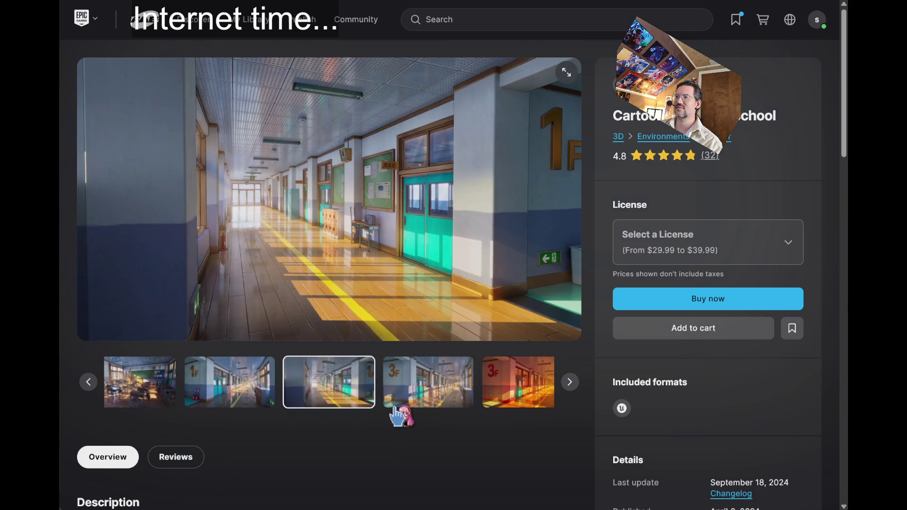
click(398, 399)
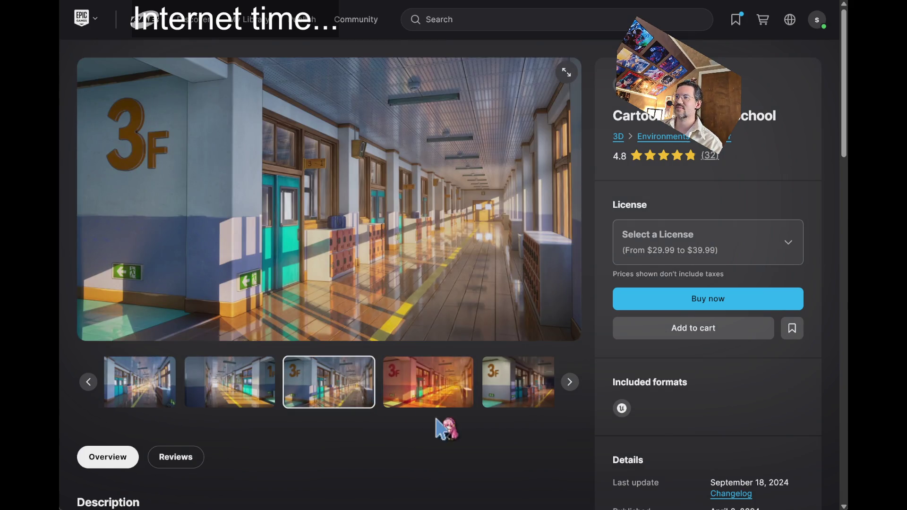
click(429, 404)
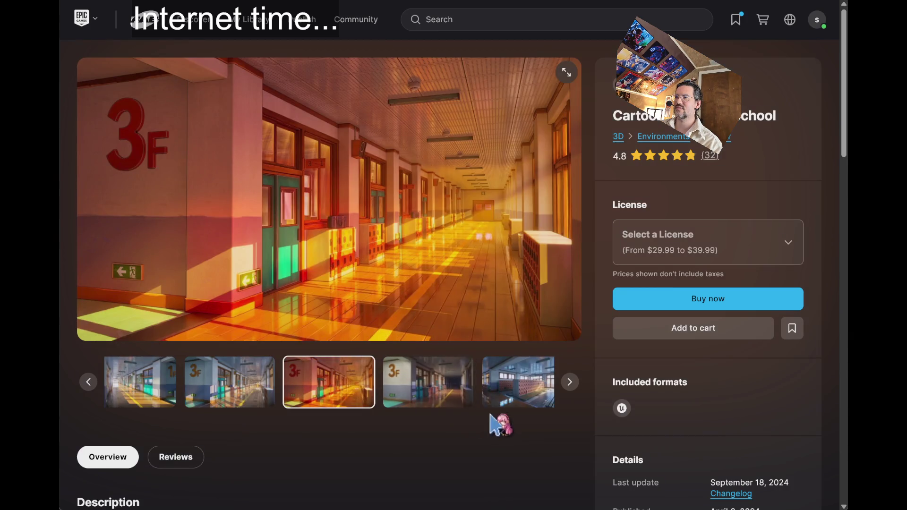
click(495, 401)
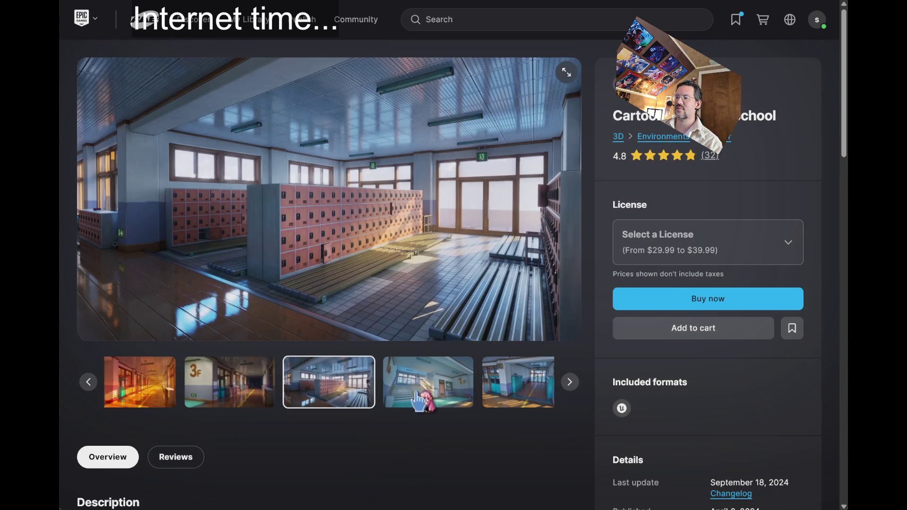
click(418, 396)
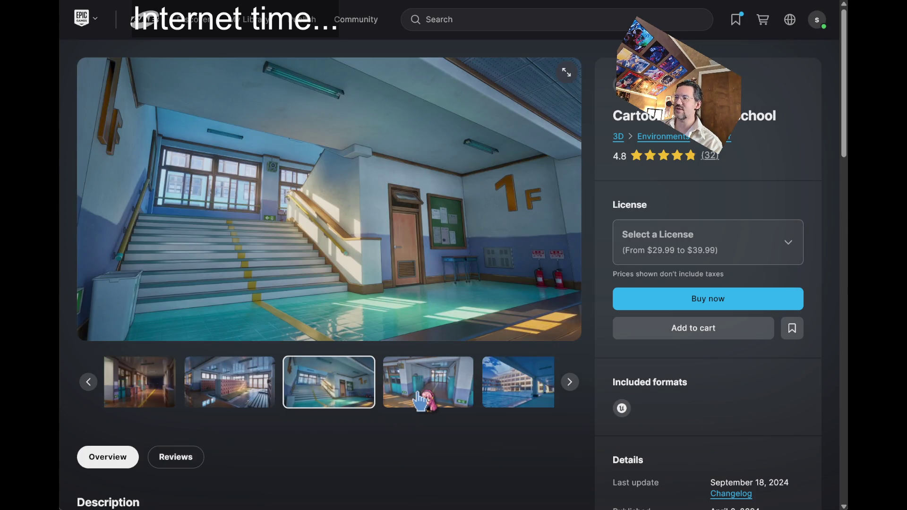
click(418, 399)
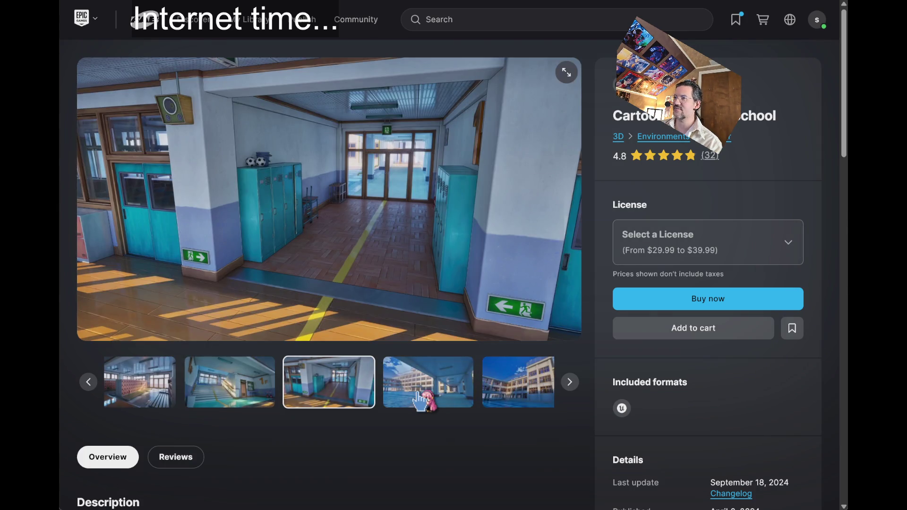
click(418, 401)
click(419, 400)
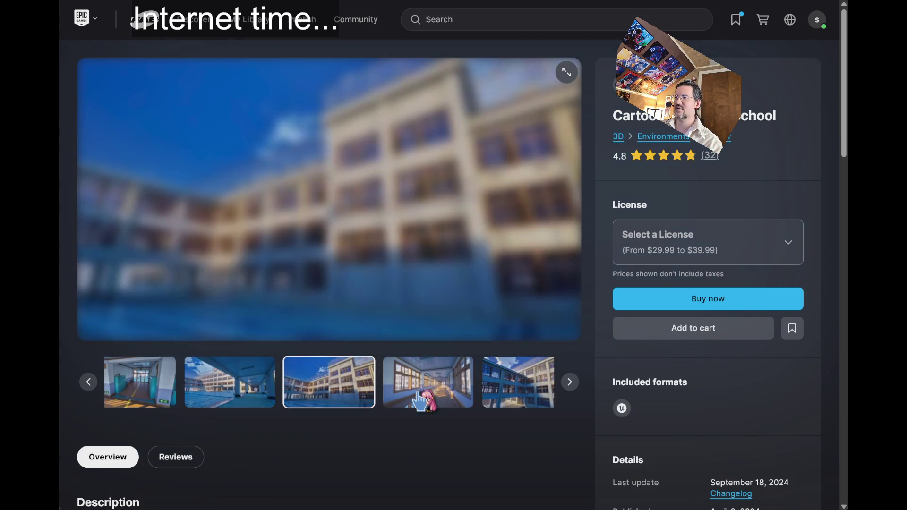
click(420, 401)
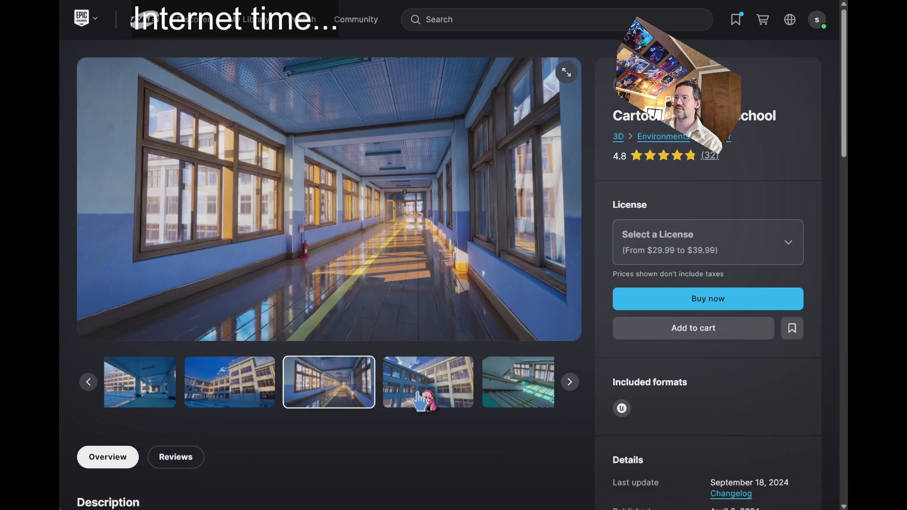
click(420, 401)
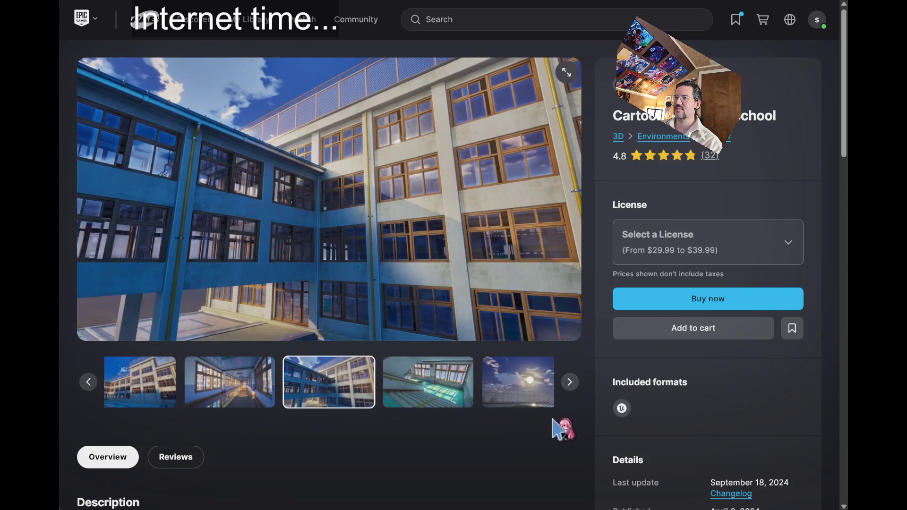
Advance past the moonlit rooftop image to the kit overview render and enlarge it
click(568, 382)
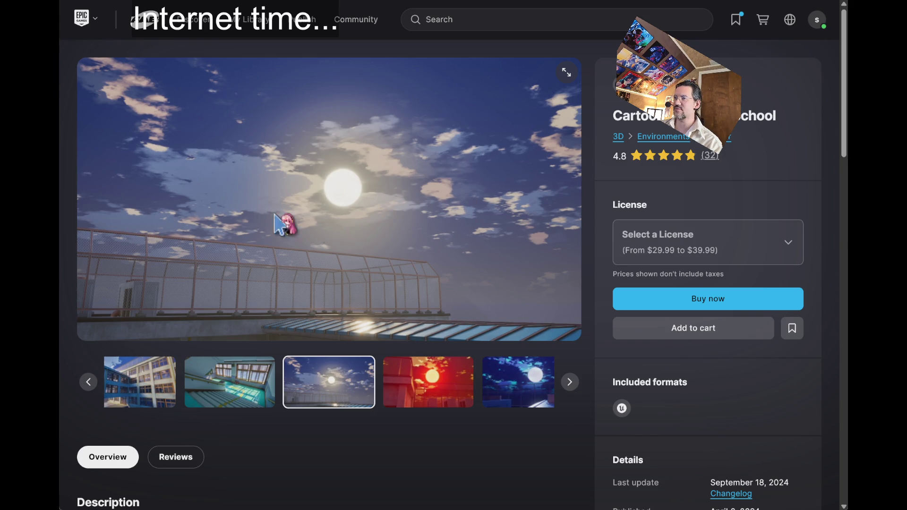
click(572, 388)
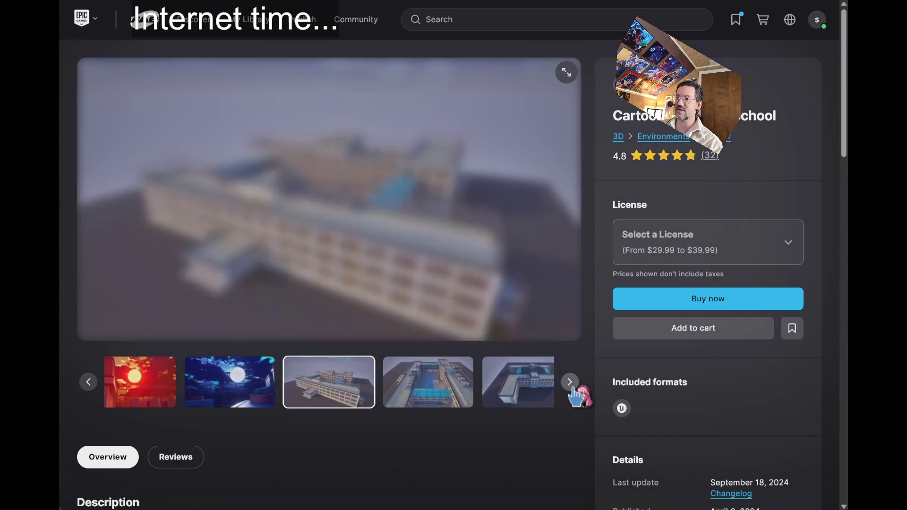
click(572, 389)
click(572, 388)
click(572, 388)
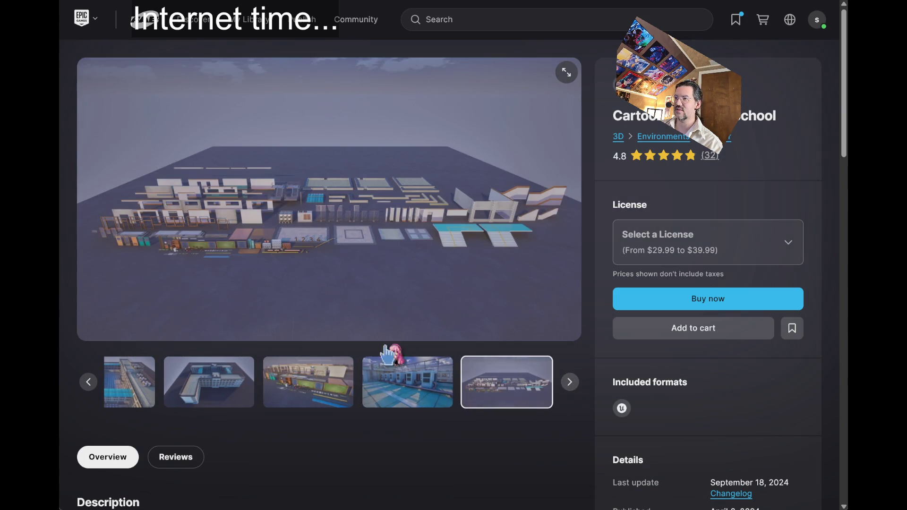
click(565, 75)
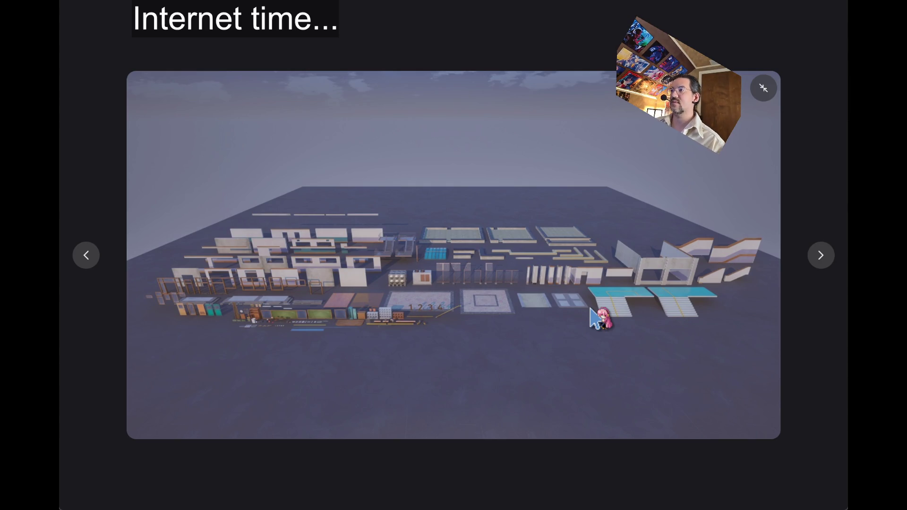
Enlarge the kit overview render further, then close the full-size viewer back to the product page
click(447, 330)
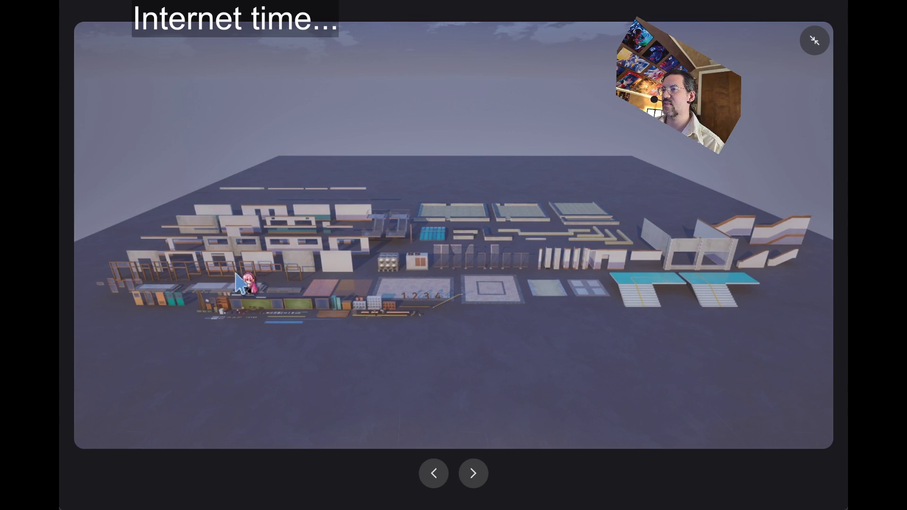
click(814, 40)
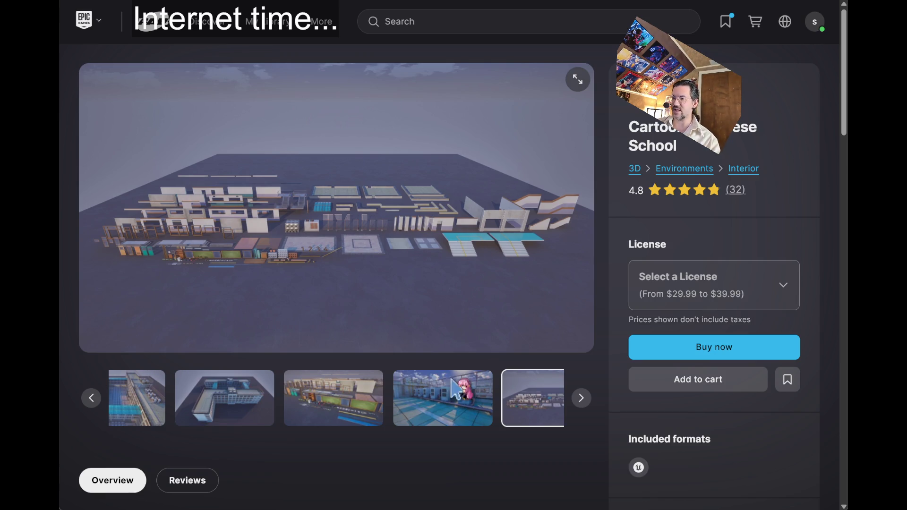
Step back from the rooftop air-conditioner image to the 1F stairwell picture
click(444, 411)
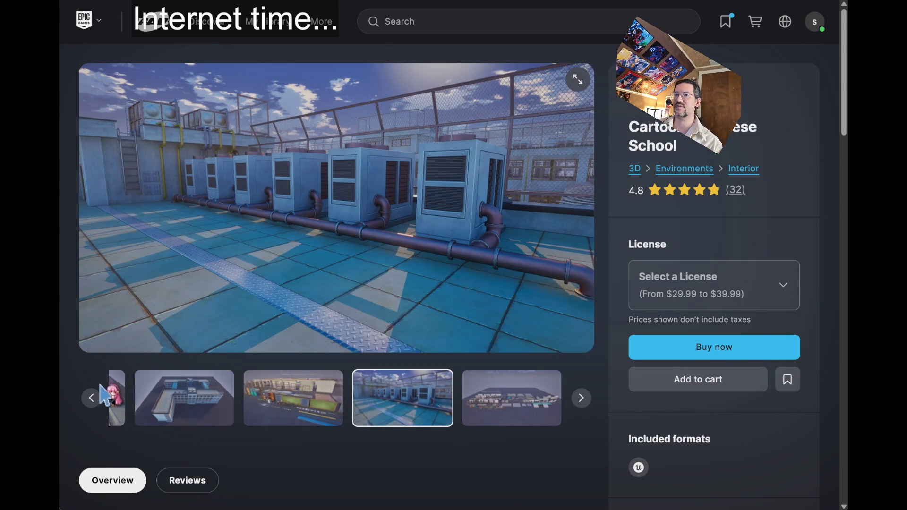
click(92, 398)
click(91, 398)
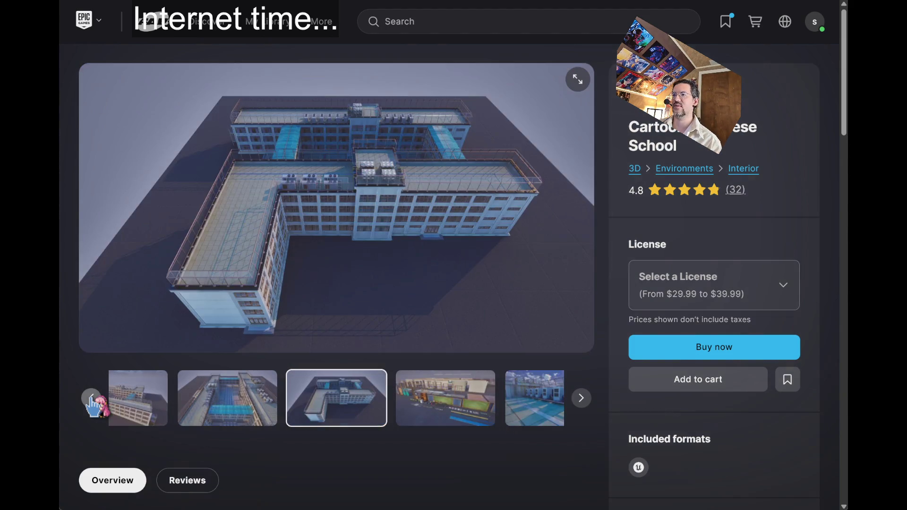
click(92, 398)
click(91, 398)
click(91, 398)
click(92, 398)
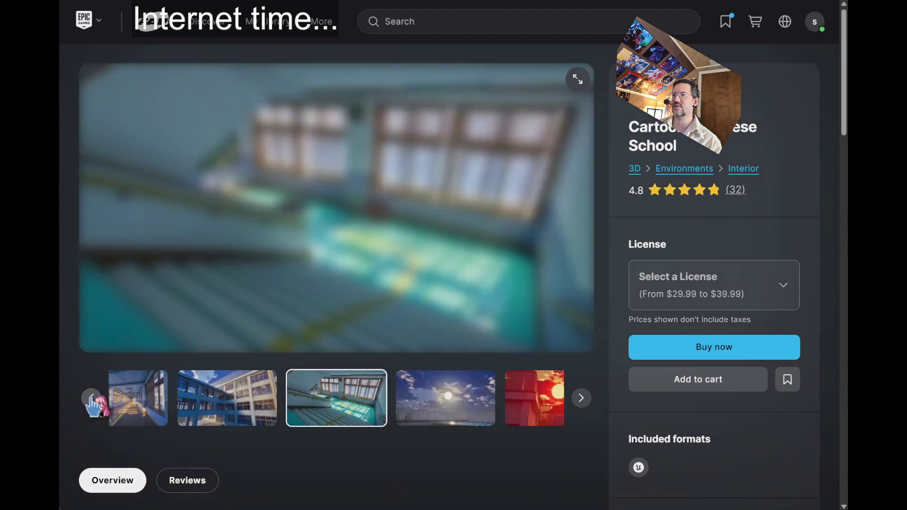
click(91, 398)
click(92, 398)
click(91, 398)
click(92, 398)
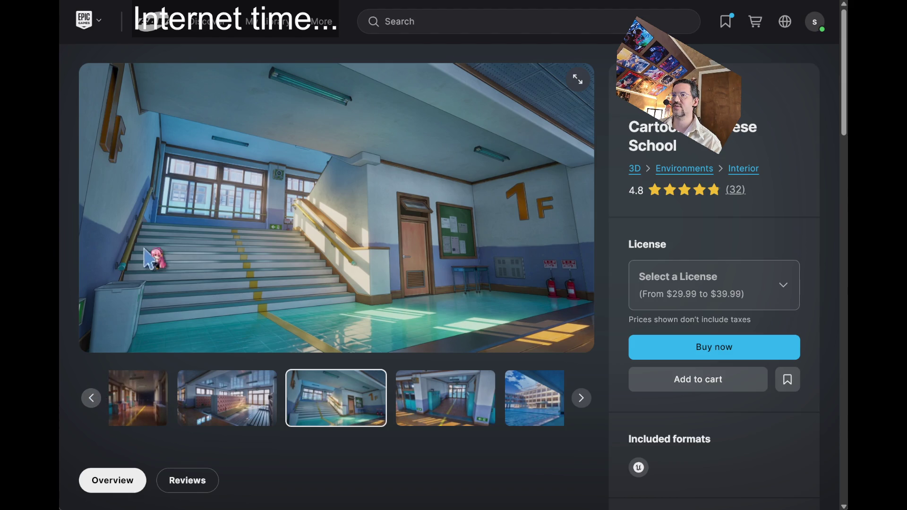
Continue back past the locker room and 3F corridor to the classroom, then return to the japan urban results
click(92, 398)
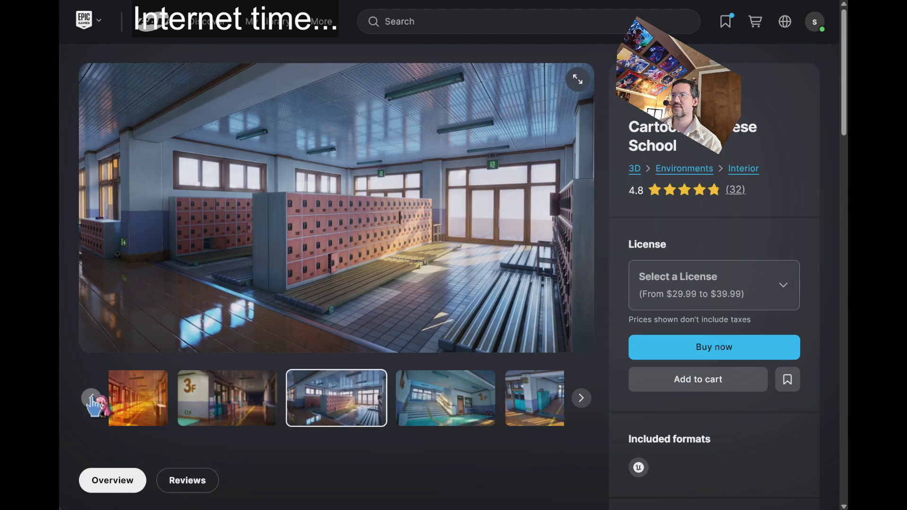
click(92, 398)
click(92, 398)
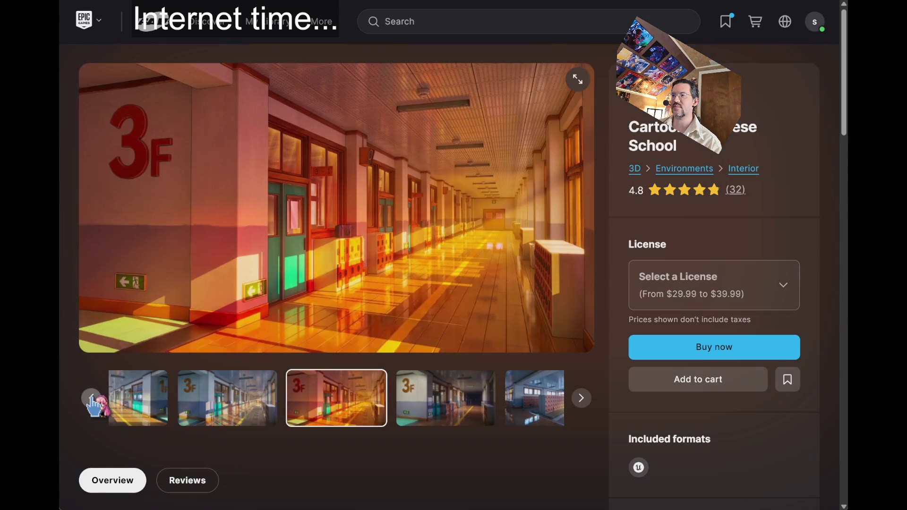
click(92, 398)
click(92, 398)
click(92, 399)
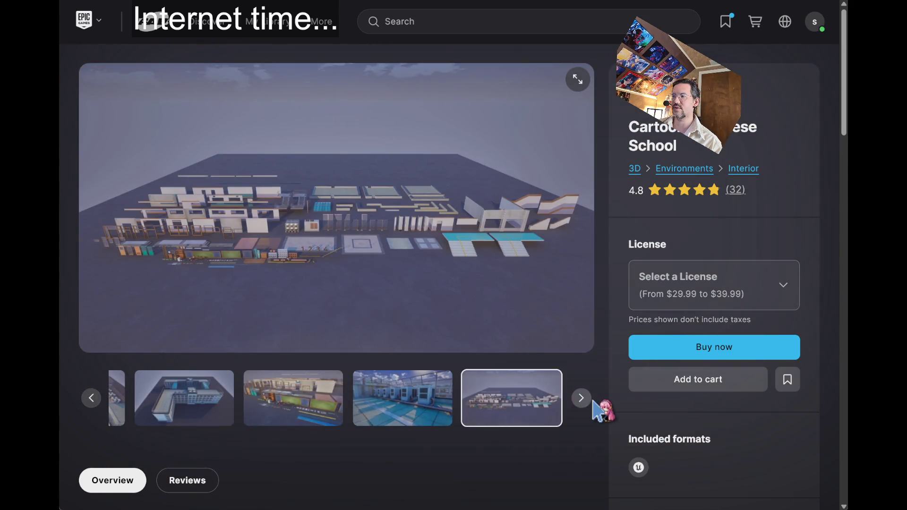
click(581, 397)
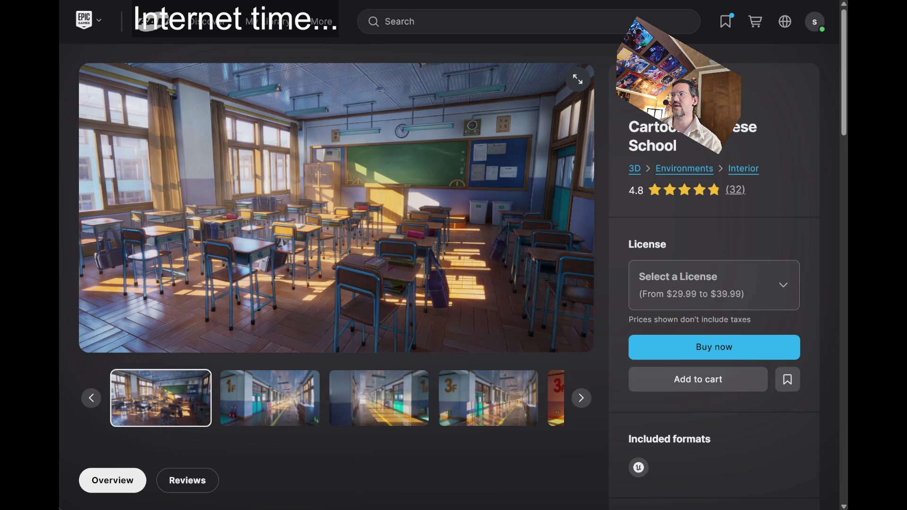
key(alt+Left)
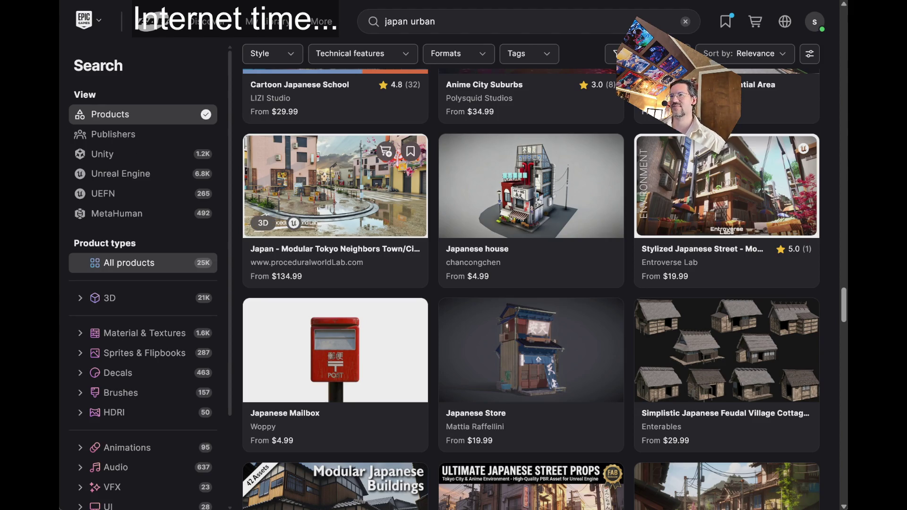
click(335, 189)
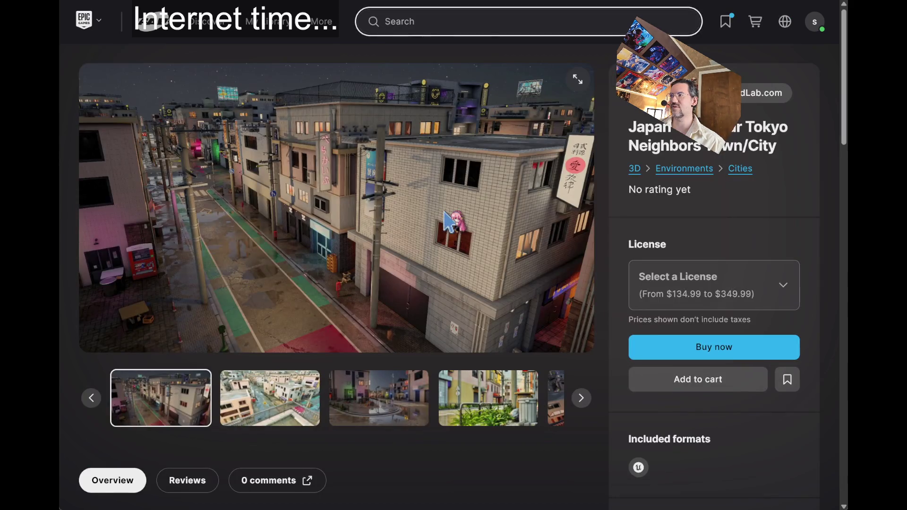
click(280, 422)
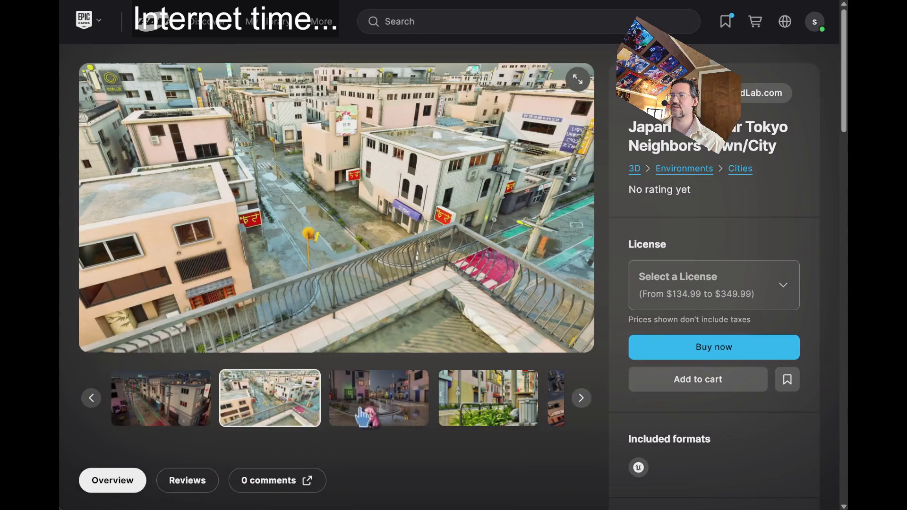
click(581, 400)
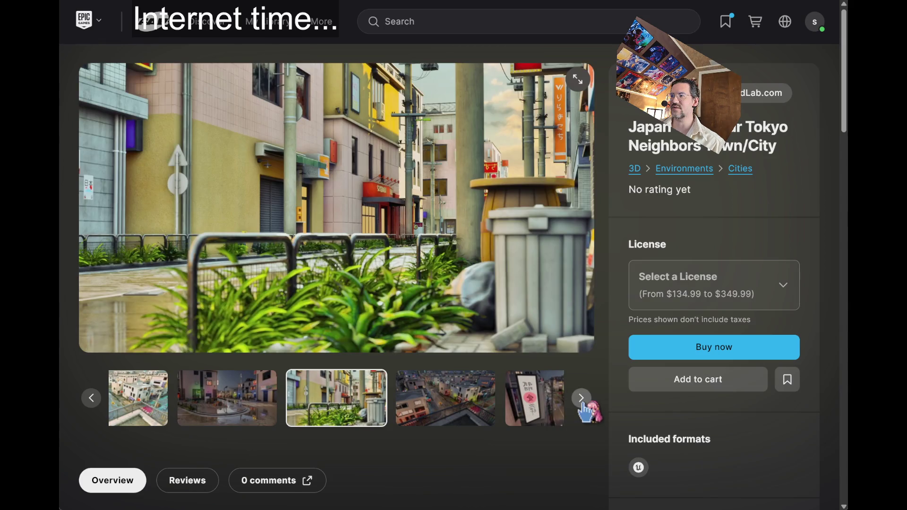
click(581, 400)
click(582, 400)
click(581, 400)
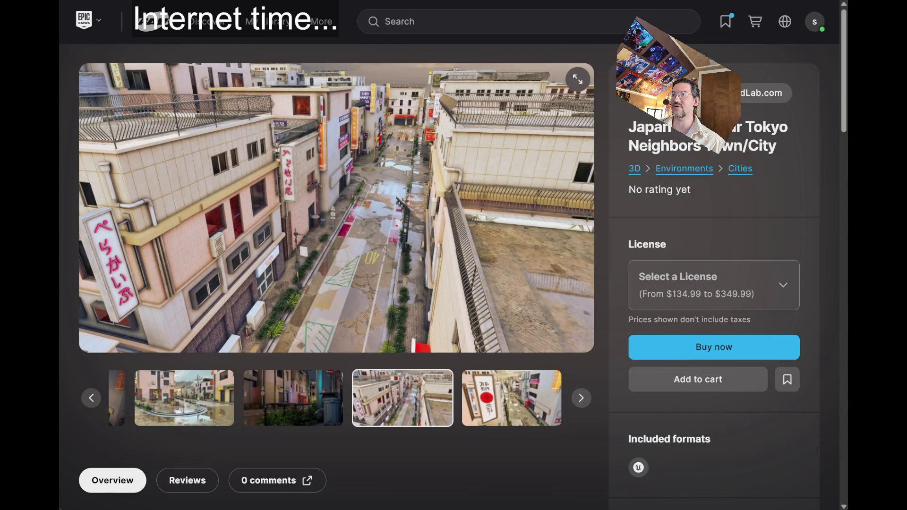
key(alt+Left)
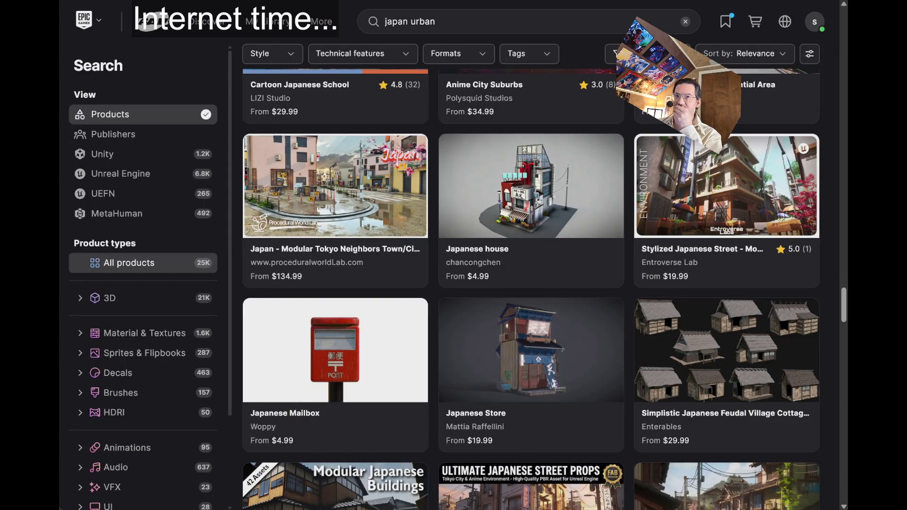
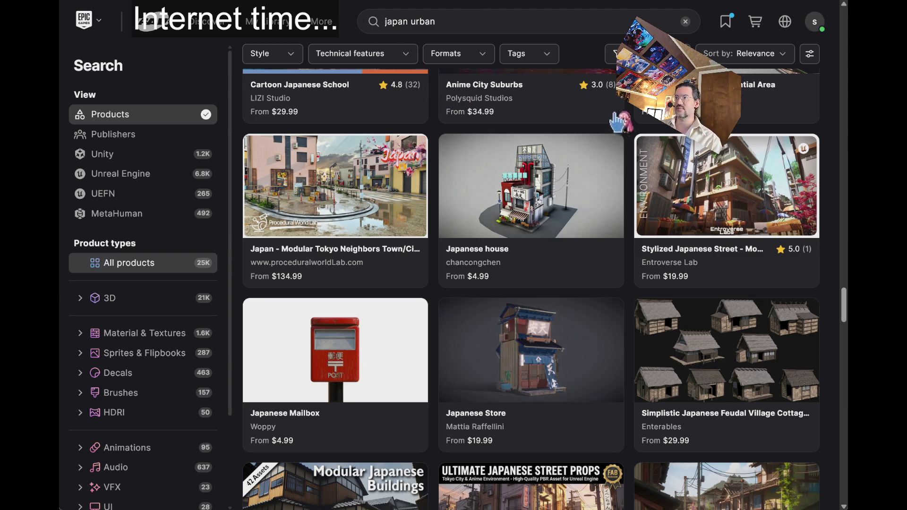
Open the Stylized Japanese Street page and view the yellow-awning, tall-building and umbrella alley images
scroll(529, 196, down, 2)
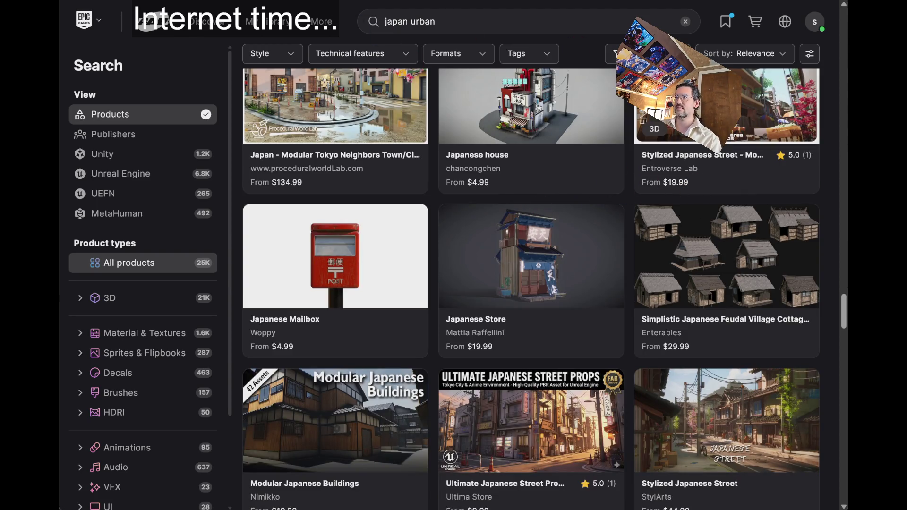
click(661, 156)
click(244, 413)
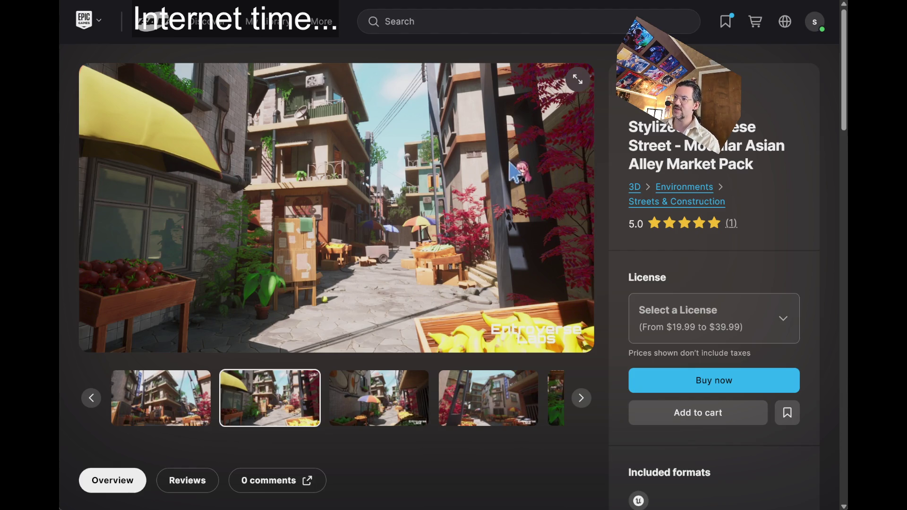
click(152, 422)
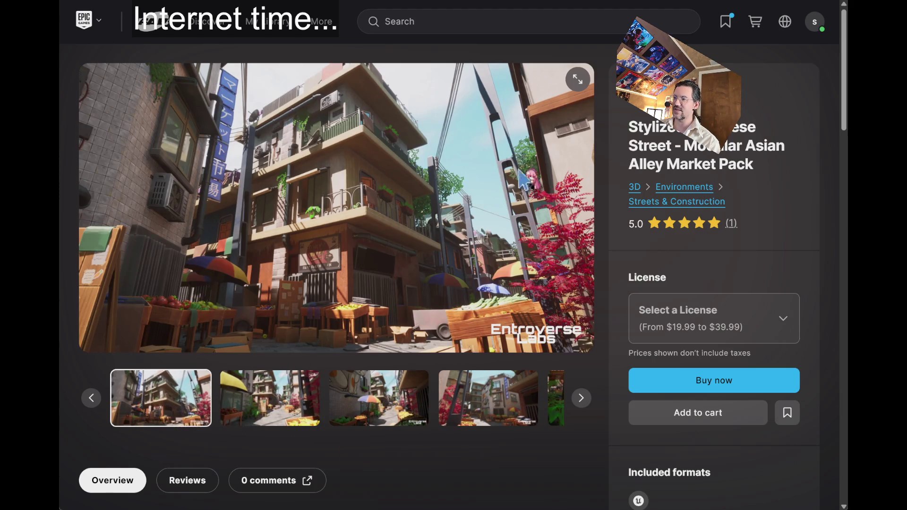
click(416, 404)
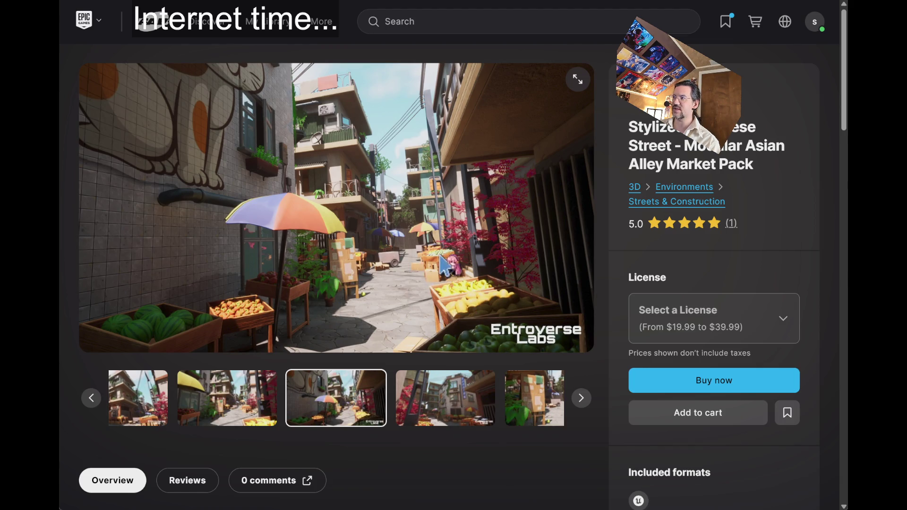
Advance the gallery image by image to the Modular Assets image
click(425, 409)
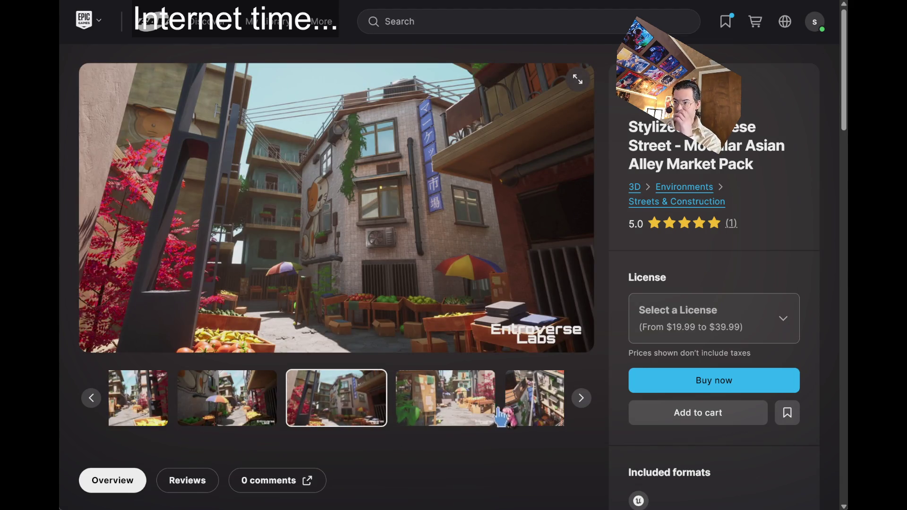
click(515, 413)
click(585, 404)
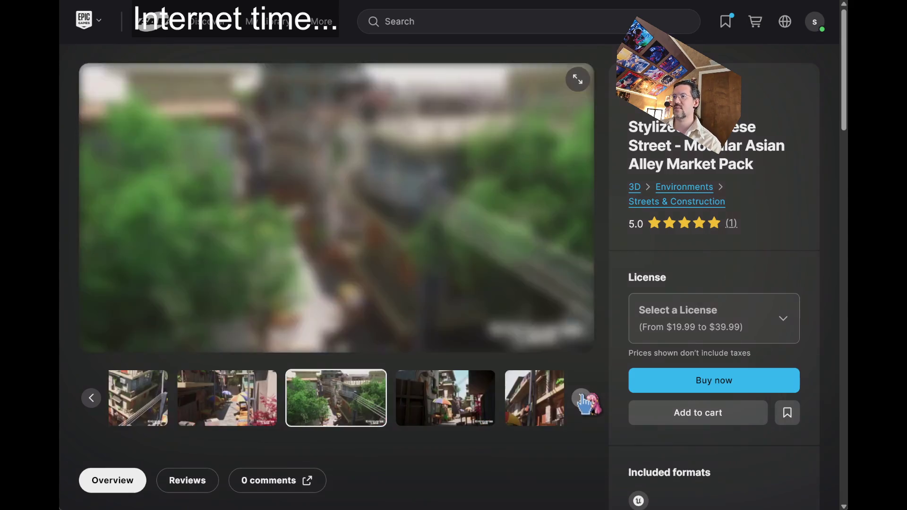
click(583, 402)
click(583, 403)
click(584, 403)
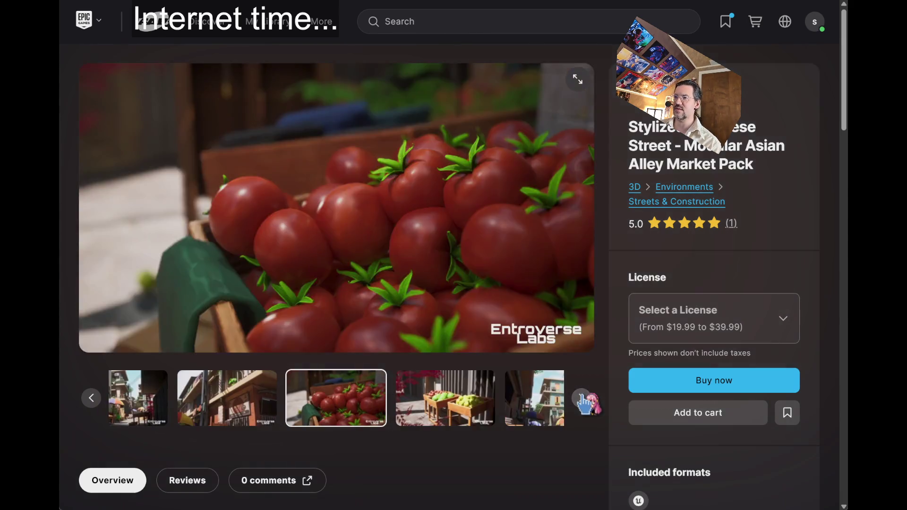
click(584, 402)
click(584, 403)
click(584, 402)
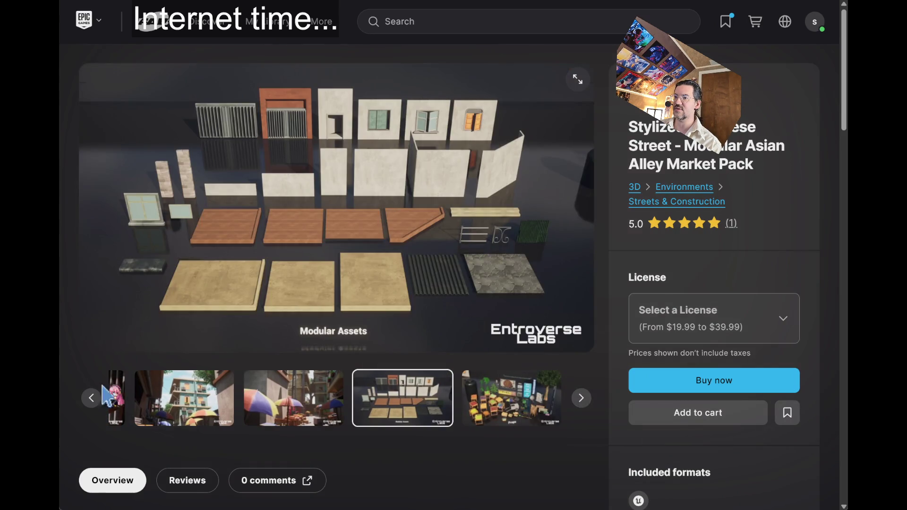
Step back to the teal building image, then forward past Modular Assets to the Props image
click(89, 398)
click(90, 398)
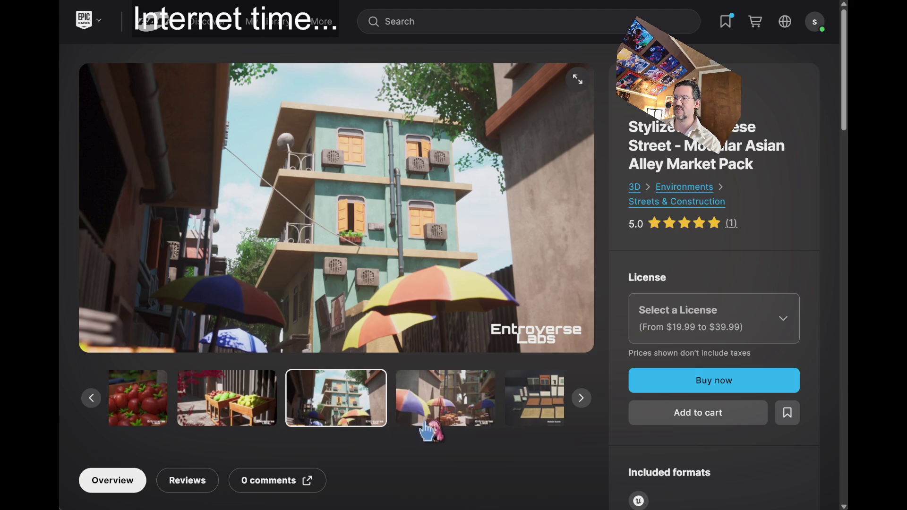
click(472, 409)
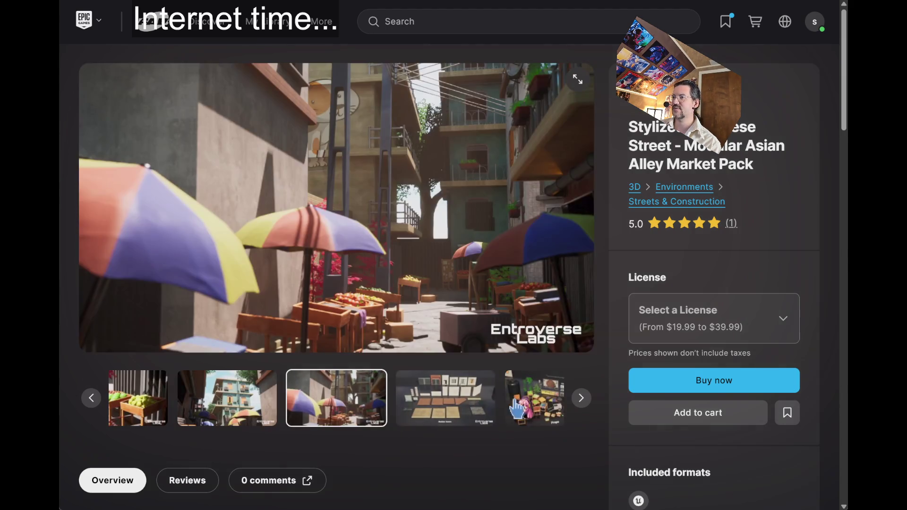
click(581, 400)
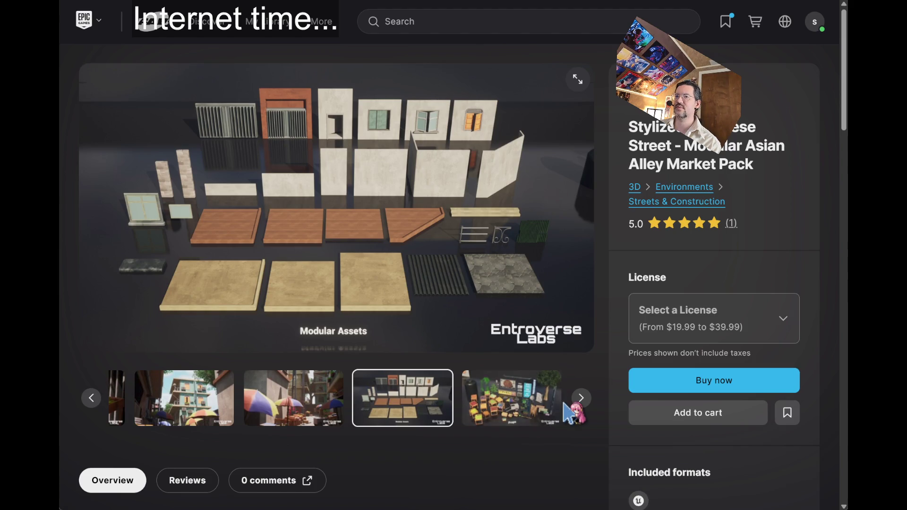
click(585, 401)
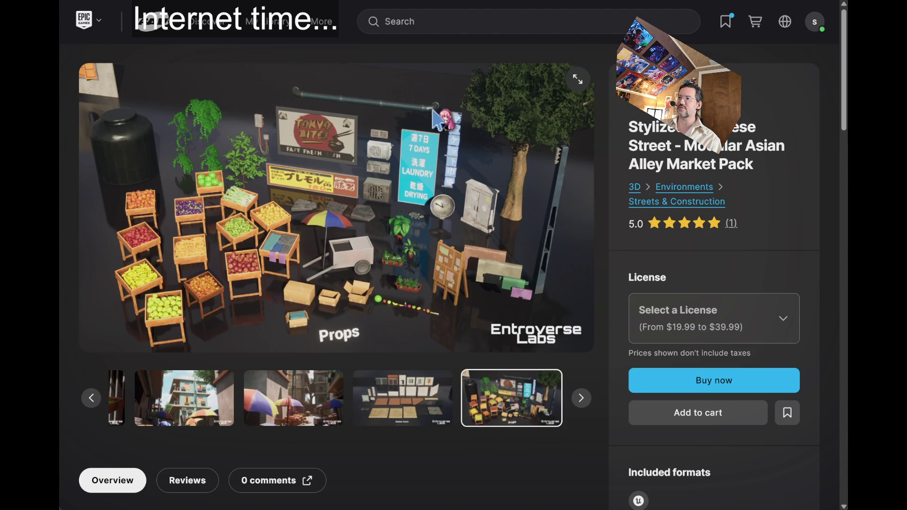
Switch back and forth between the japan urban results and the Stylized Japanese Street page
key(alt+Left)
key(alt+Right)
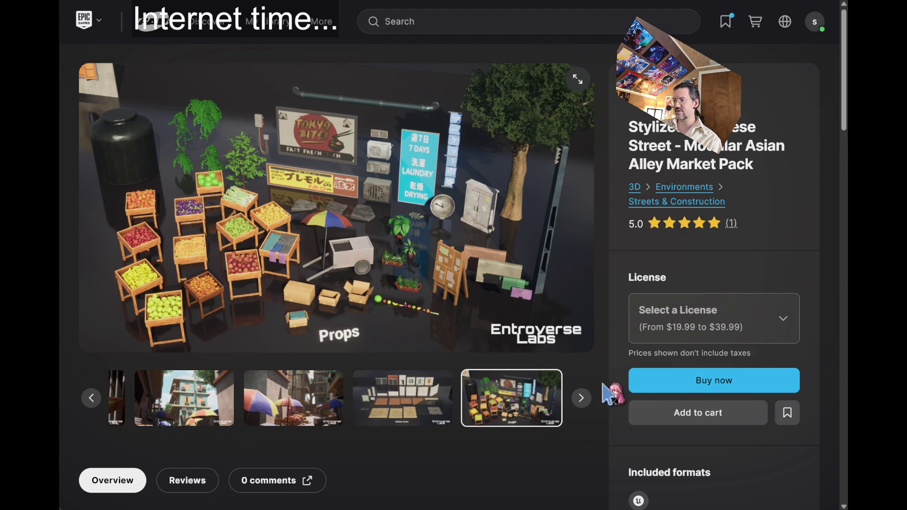
key(alt+Left)
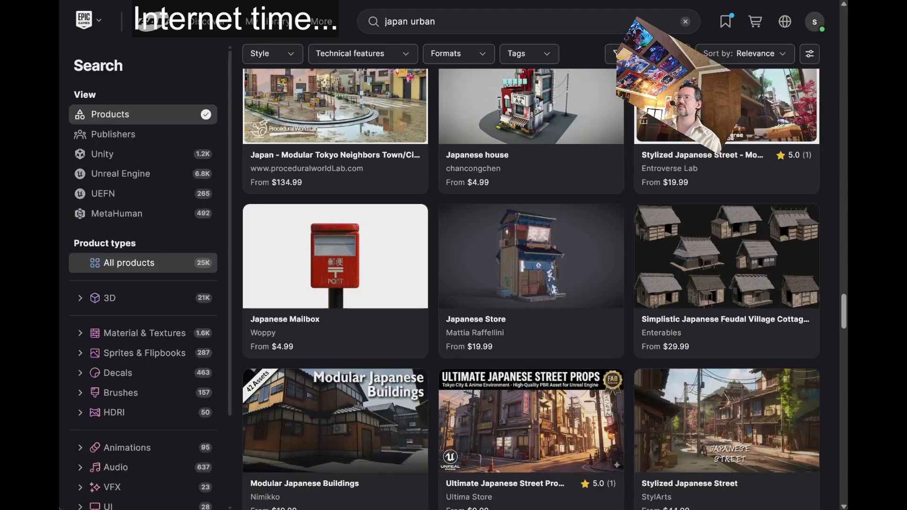
key(alt+Right)
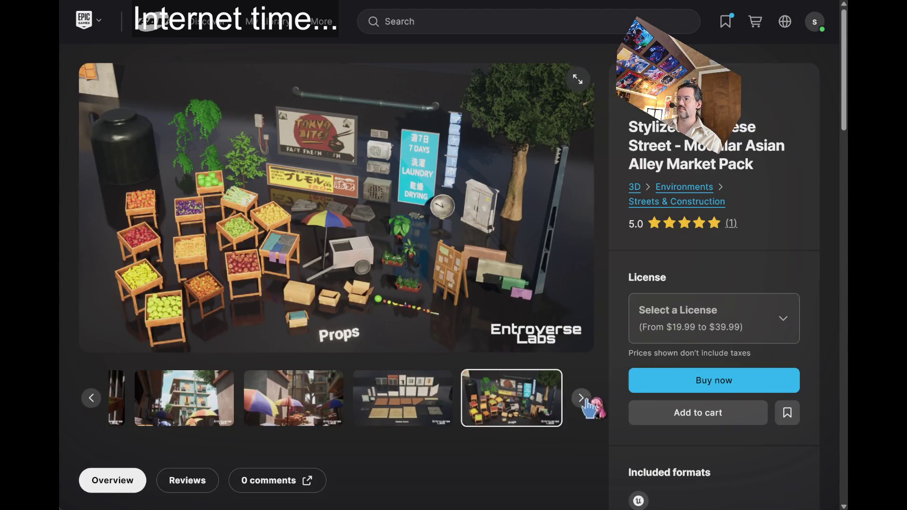
Step the gallery to the Props image, then go back to the search results
click(580, 397)
click(580, 398)
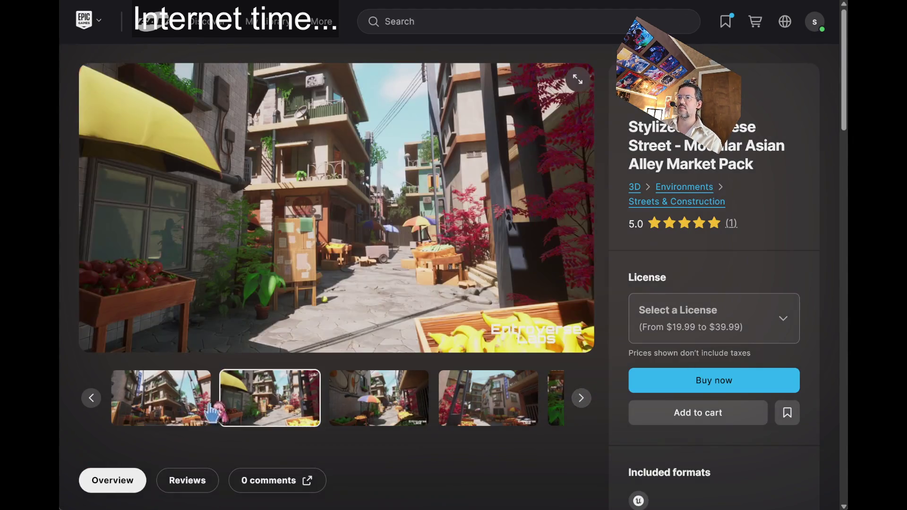
click(91, 398)
click(91, 397)
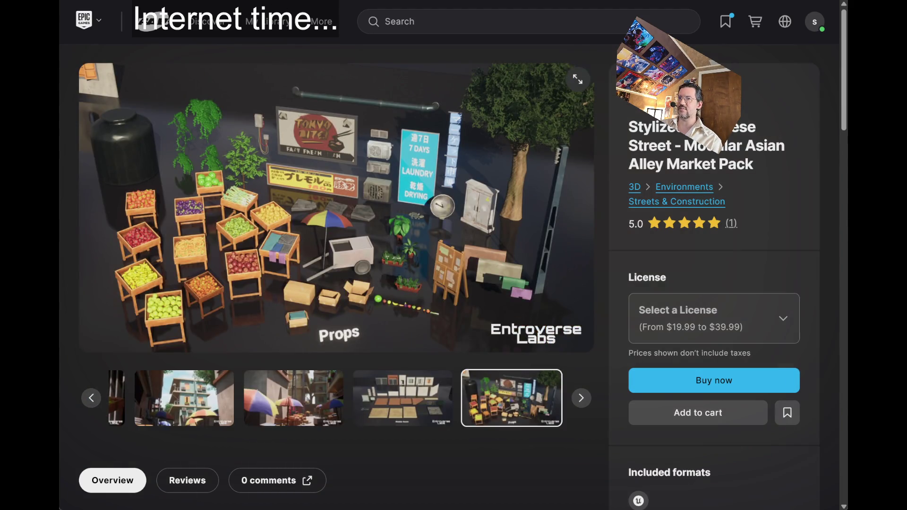
key(alt+Left)
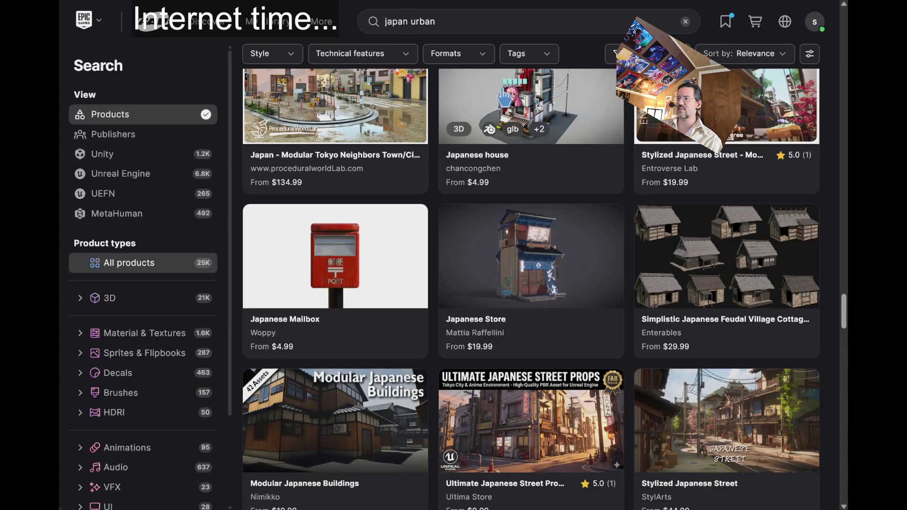
Scroll down the results and open the Modern Modular Japanese Home product page
scroll(664, 239, down, 4)
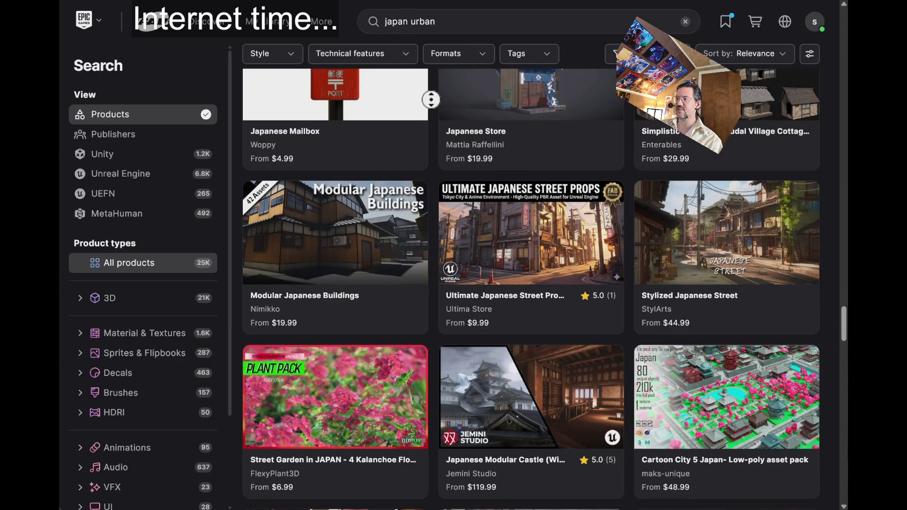
scroll(430, 134, down, 2)
scroll(432, 137, down, 1)
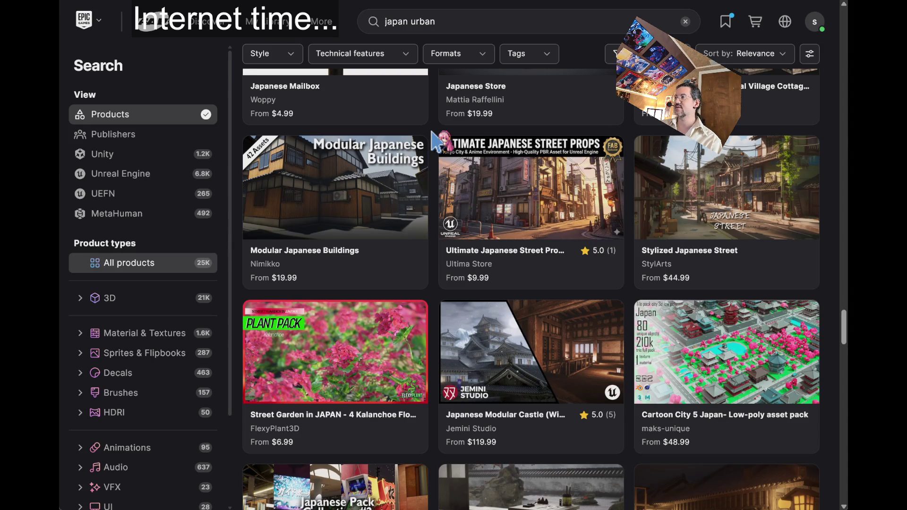
scroll(435, 140, down, 2)
scroll(435, 141, down, 5)
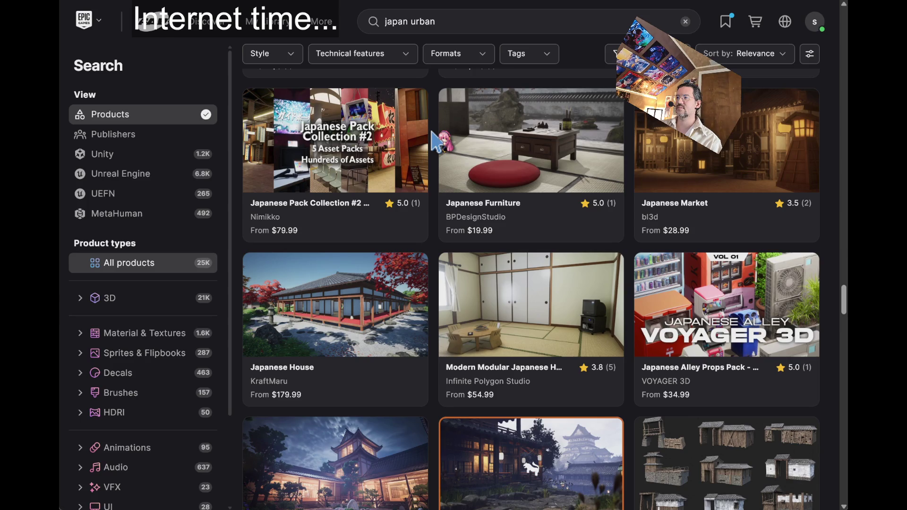
scroll(435, 140, down, 4)
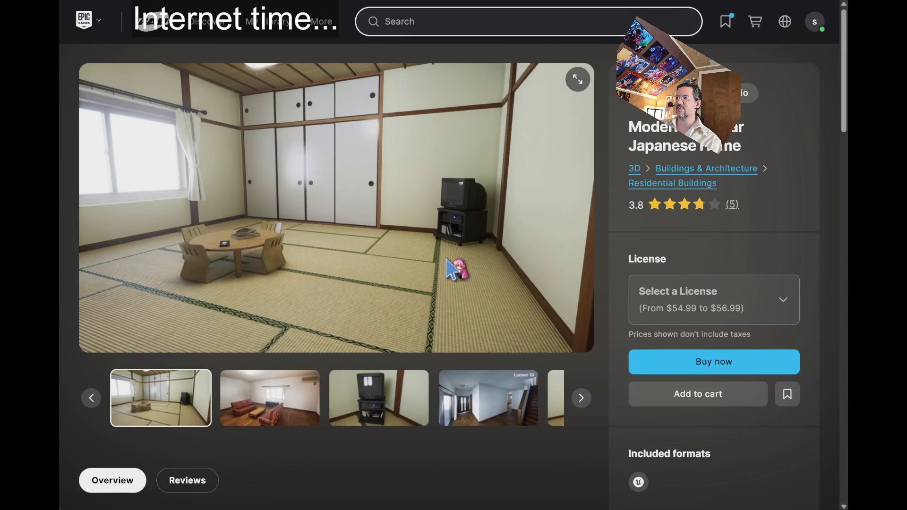
click(270, 397)
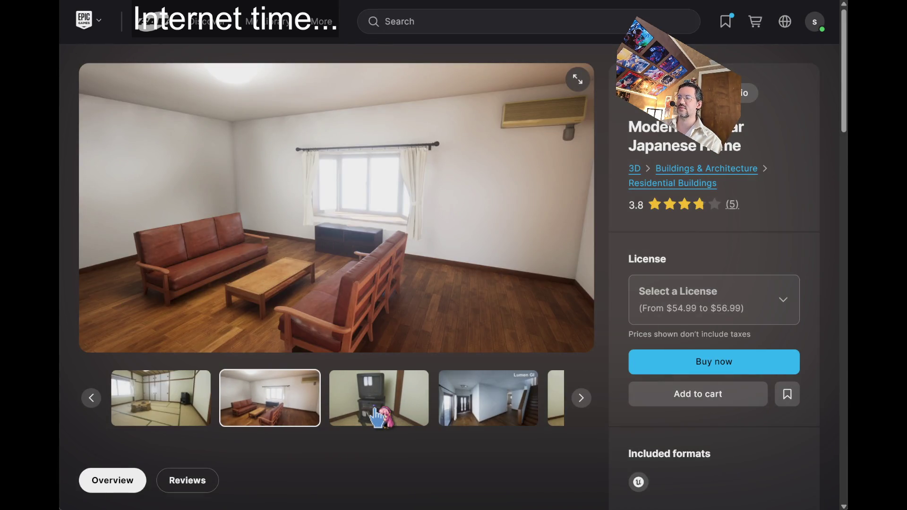
View the TV room, hallway, bookshelf, kitchen, empty room, dark room and exterior images
click(376, 410)
click(432, 418)
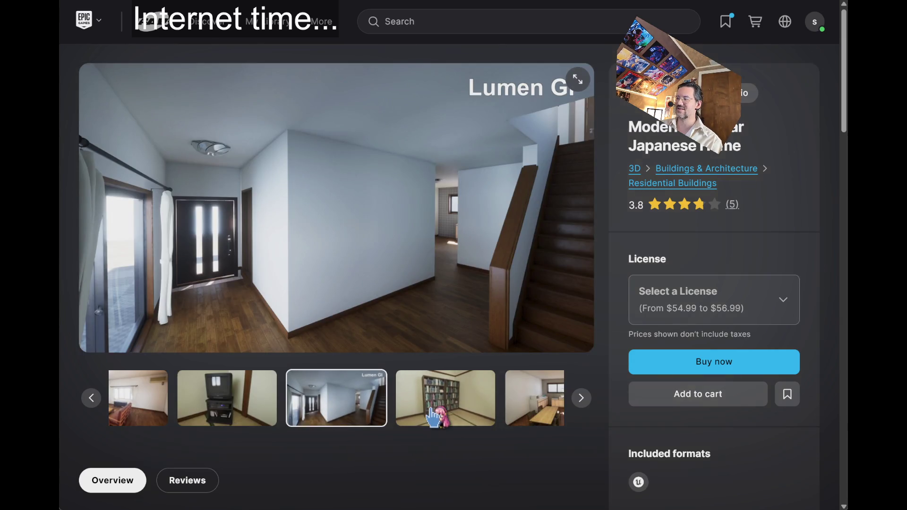
click(432, 418)
click(449, 422)
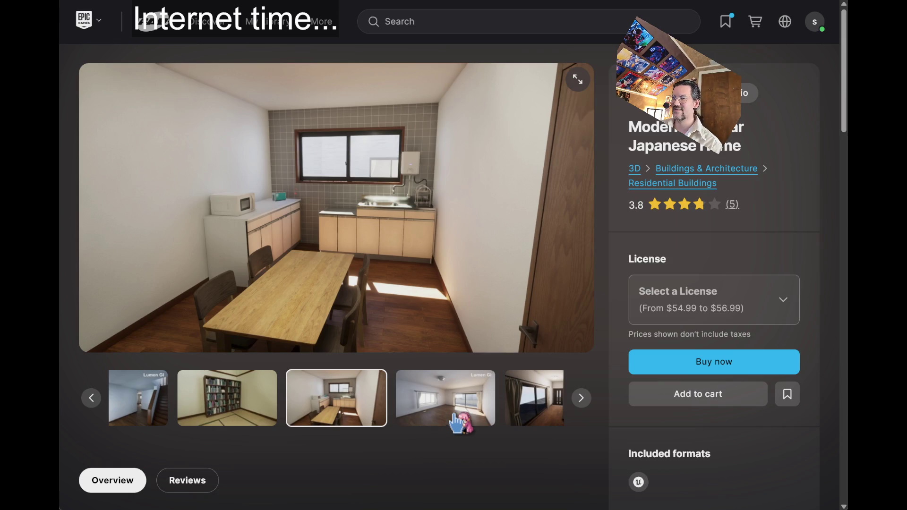
click(463, 415)
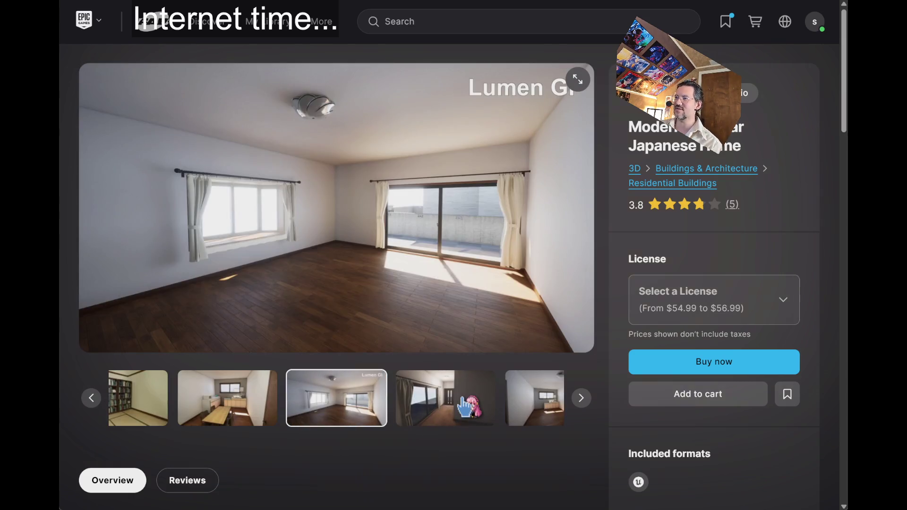
click(456, 405)
click(458, 414)
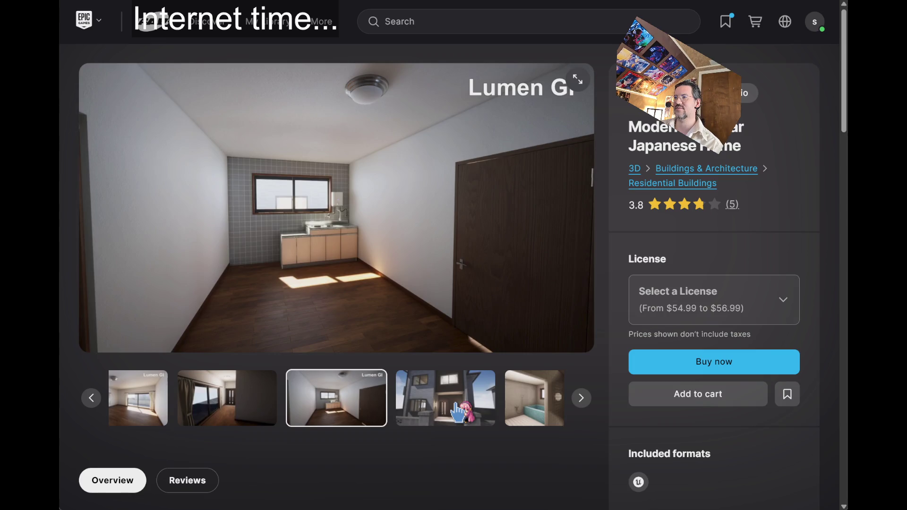
click(457, 413)
View the bathroom, pieces overview and bathroom props images, then go back to the results
click(443, 420)
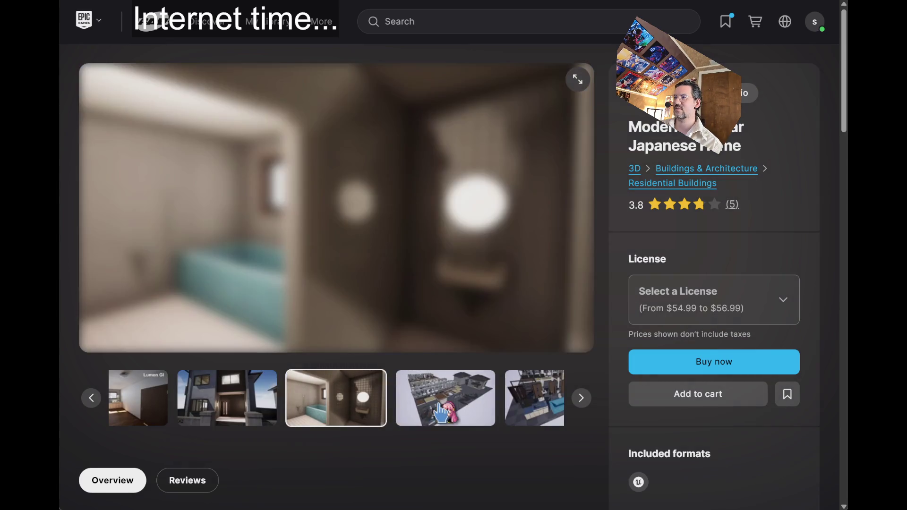
click(350, 413)
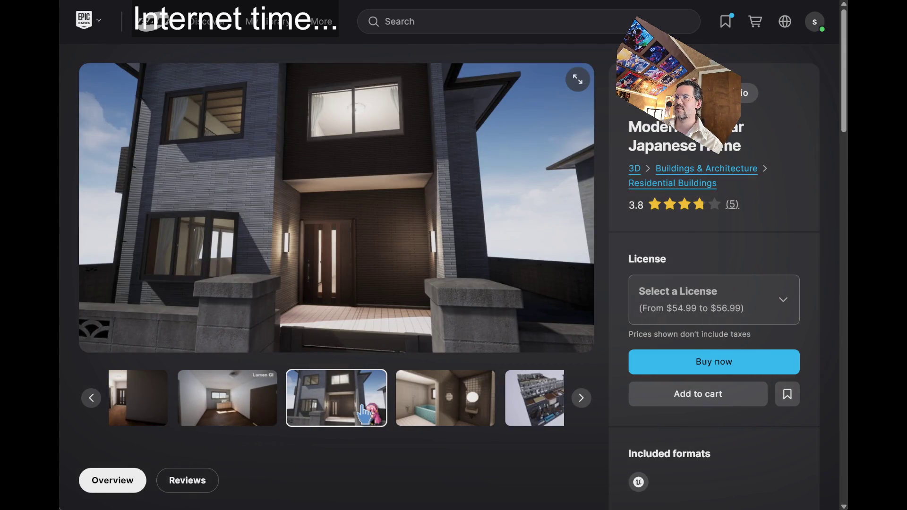
click(425, 416)
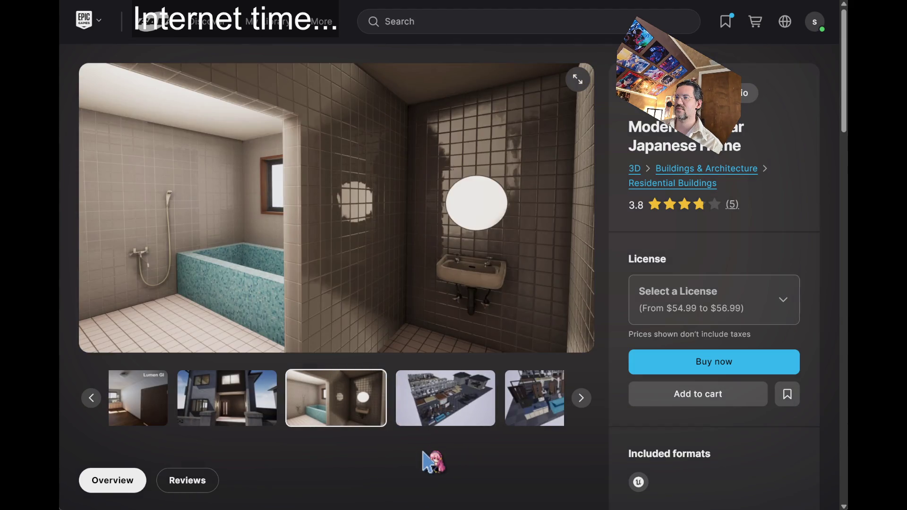
click(449, 418)
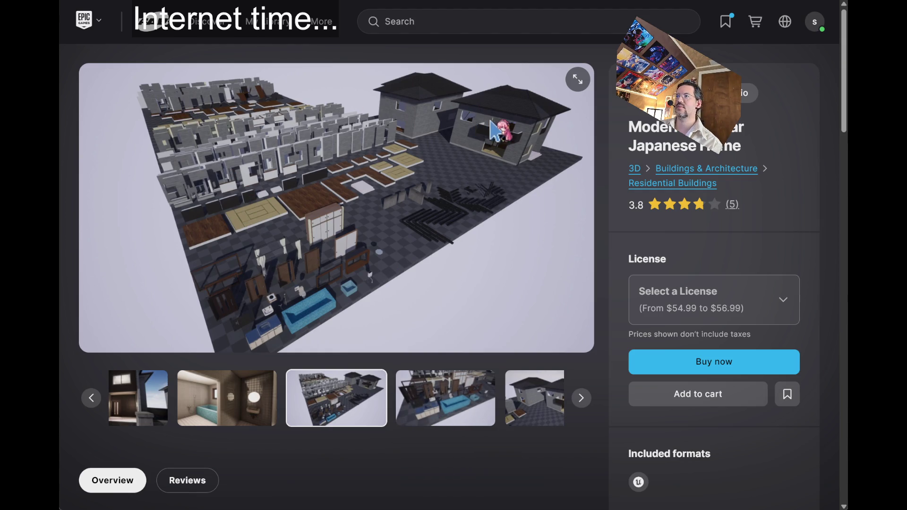
click(456, 380)
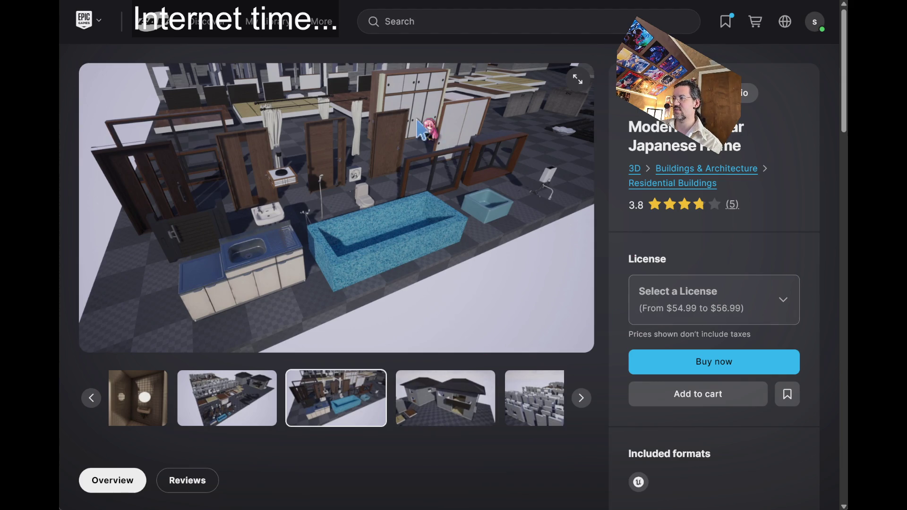
key(alt+Left)
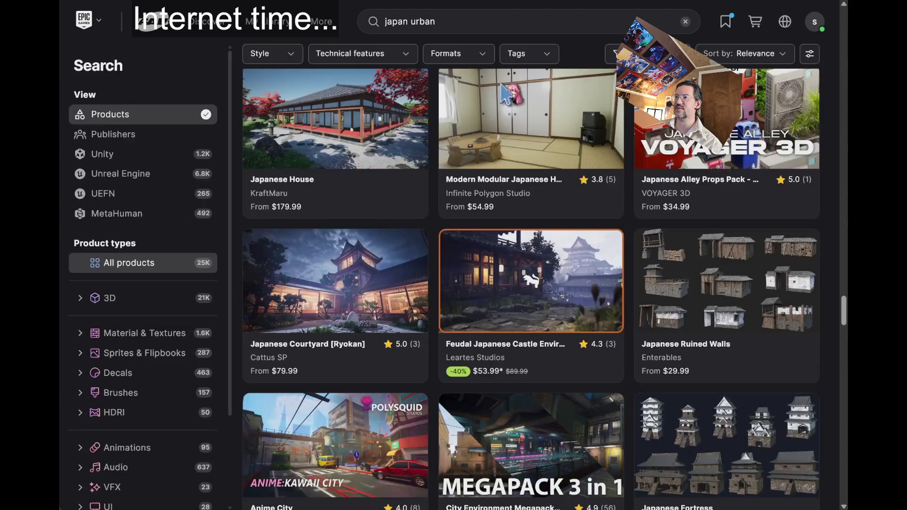
Preview the Anime City listing and another of its street images, then go back
scroll(562, 251, down, 2)
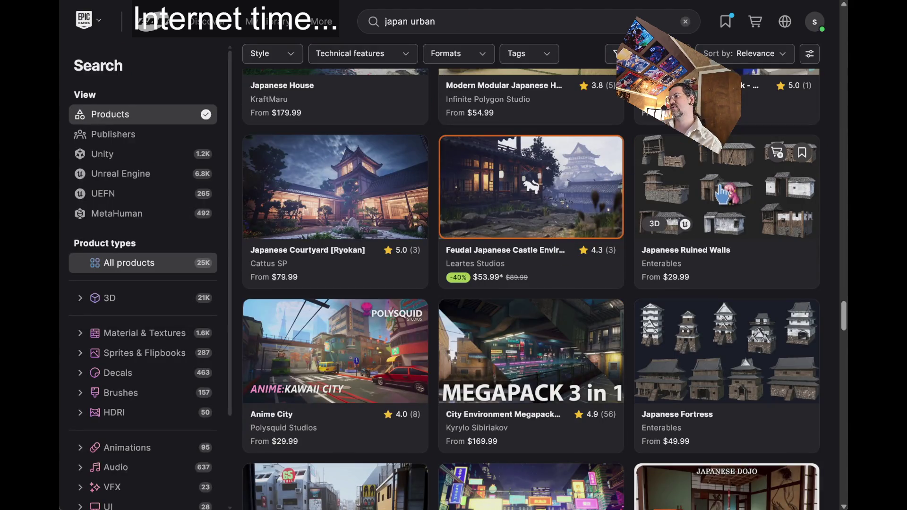
scroll(468, 194, down, 2)
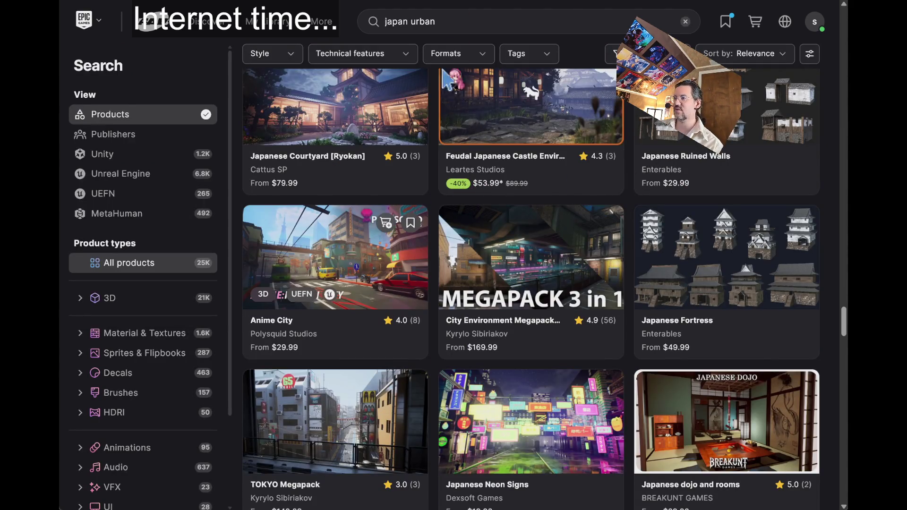
click(425, 236)
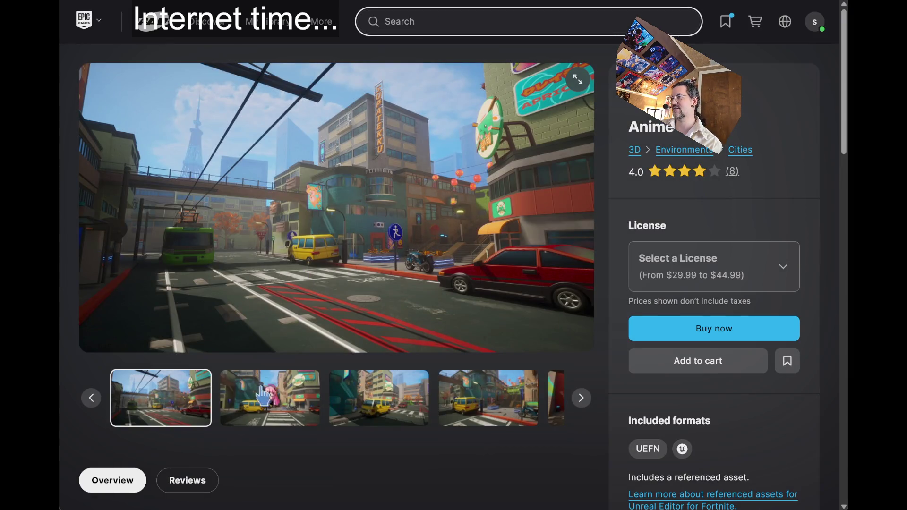
click(440, 409)
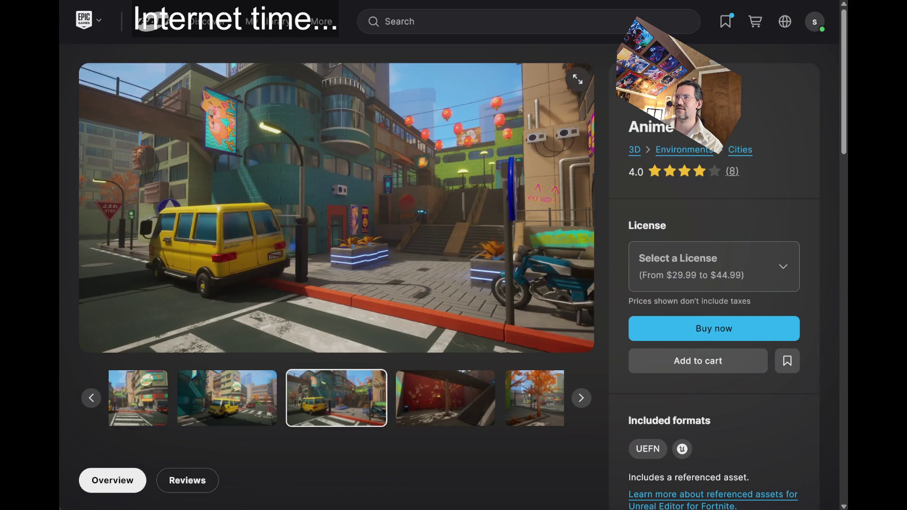
key(alt+Left)
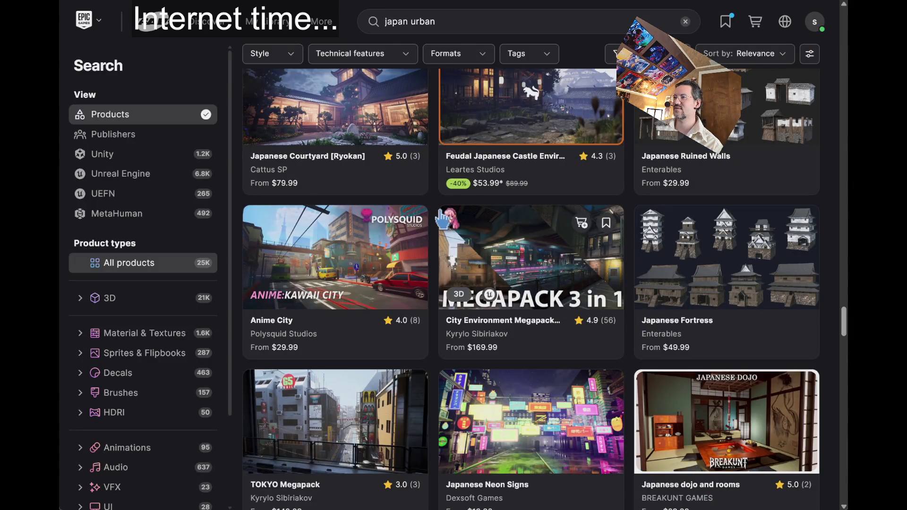
Preview the Modern Japanese Apartment: Interiors hallway image, then return and scroll further down the results
scroll(435, 204, down, 3)
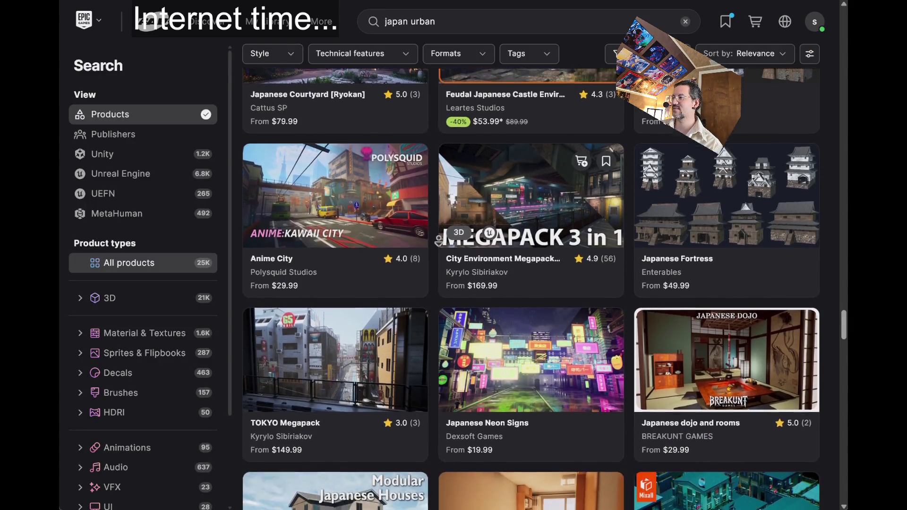
scroll(438, 241, down, 2)
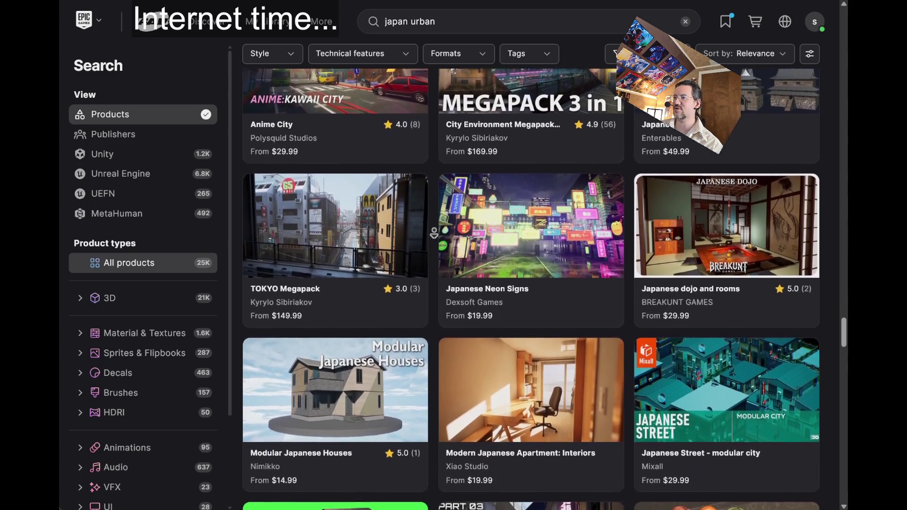
scroll(439, 240, down, 4)
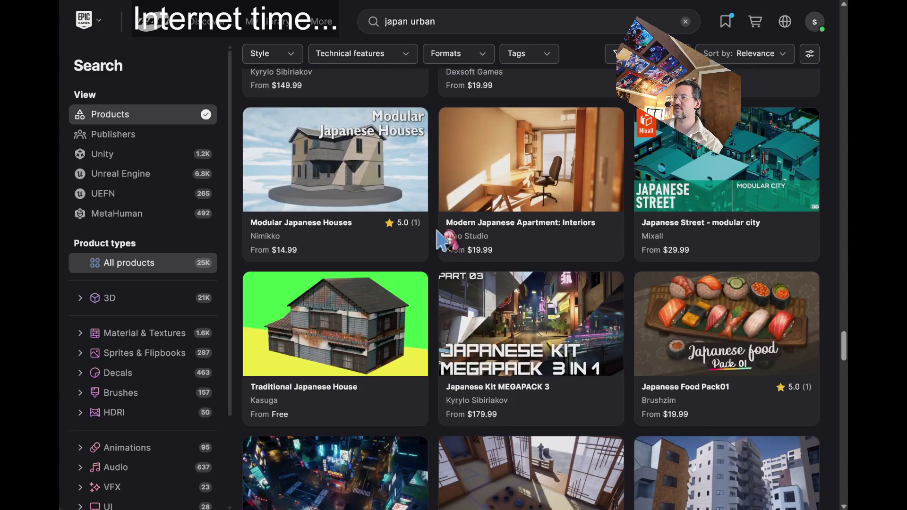
mouse_move(558, 134)
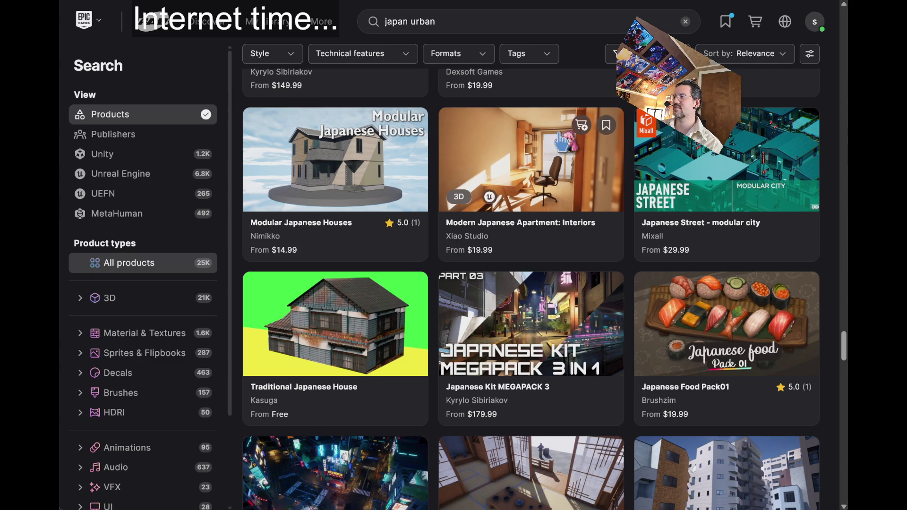
click(558, 134)
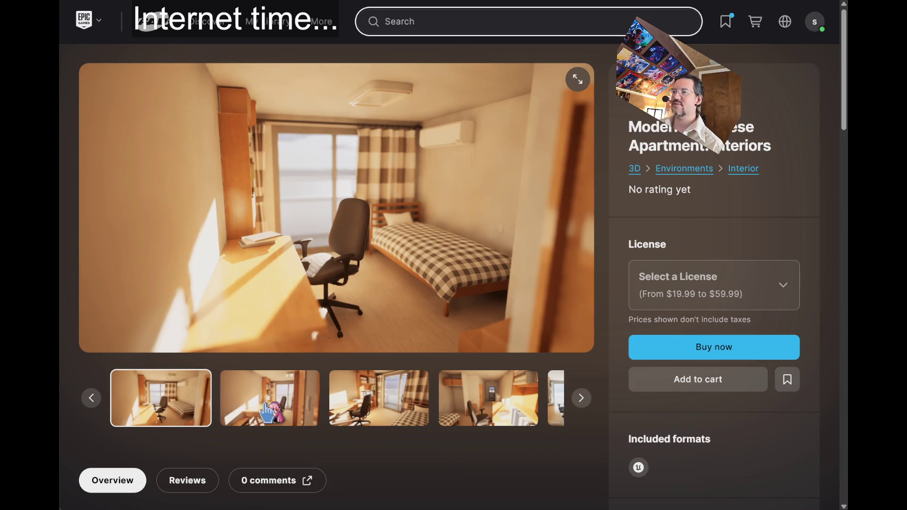
click(491, 396)
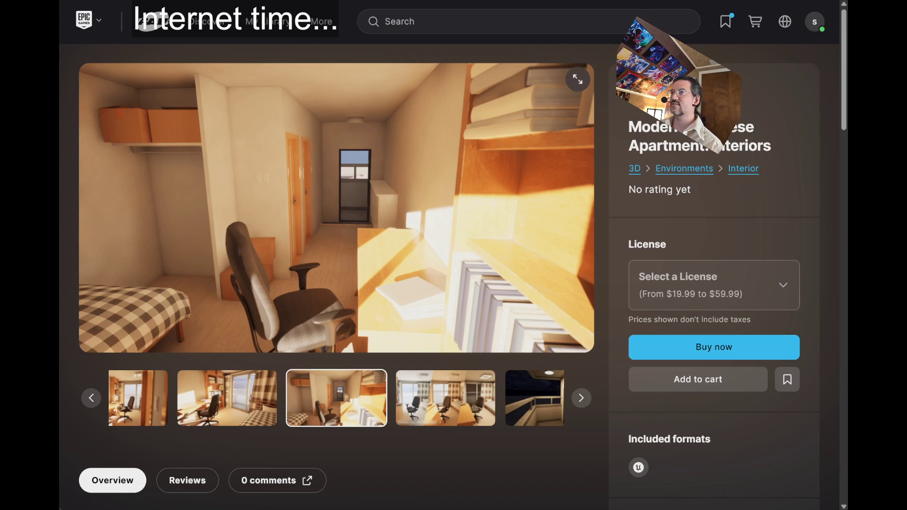
key(alt+Left)
scroll(396, 253, down, 4)
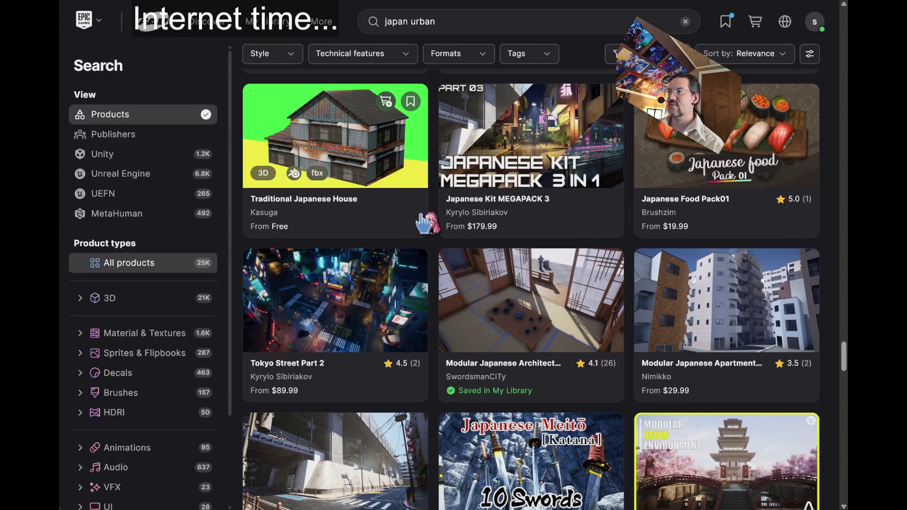
scroll(437, 238, down, 2)
scroll(437, 237, down, 10)
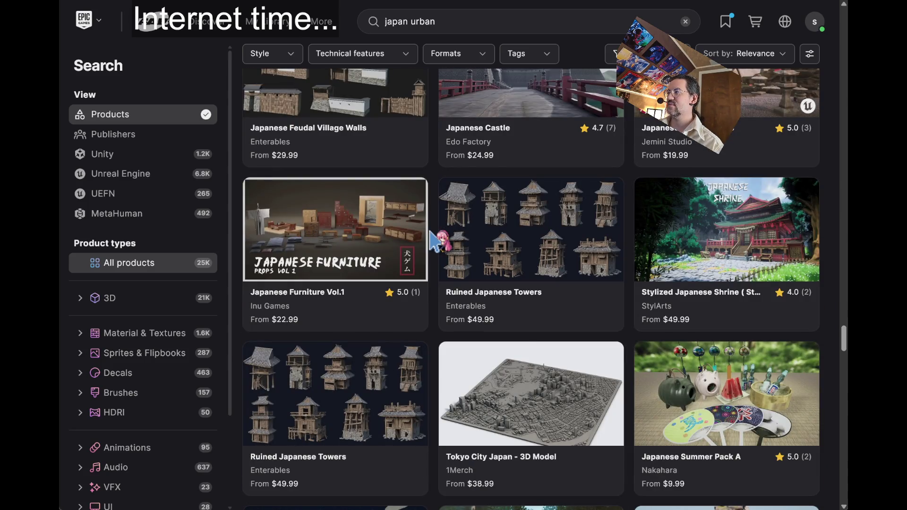
scroll(431, 232, down, 4)
drag(843, 352, 843, 22)
Sort results by Price (Highest first) and open the top Realistic City listing
click(774, 105)
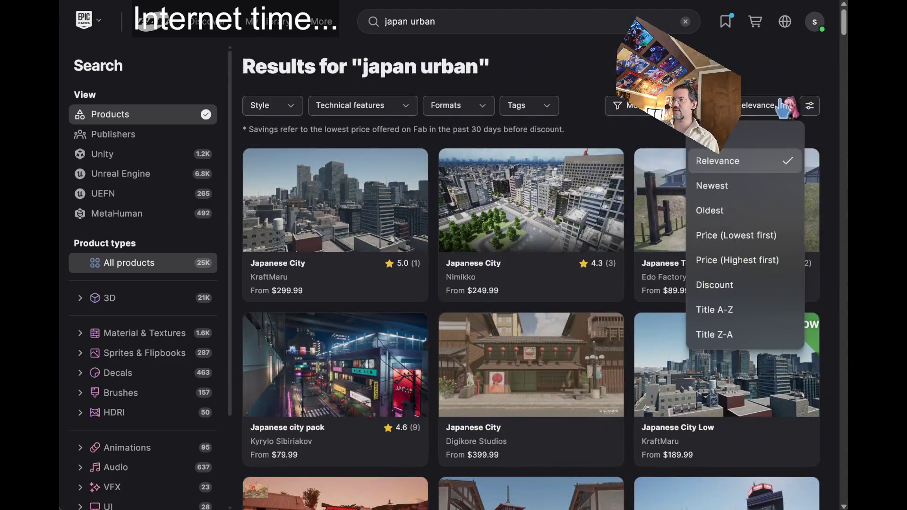
click(776, 261)
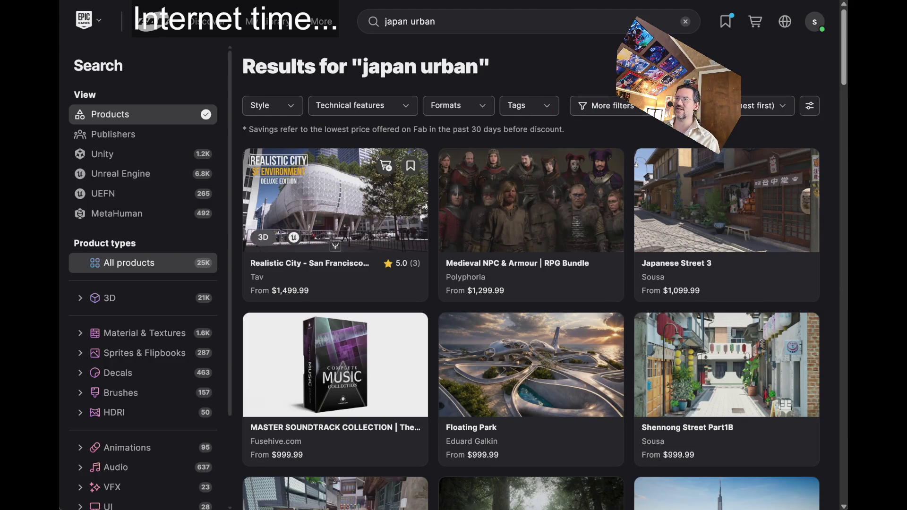
click(330, 198)
View the aerial, street, bridge, sign and waterfront skyline images, then return to sorted results
click(269, 398)
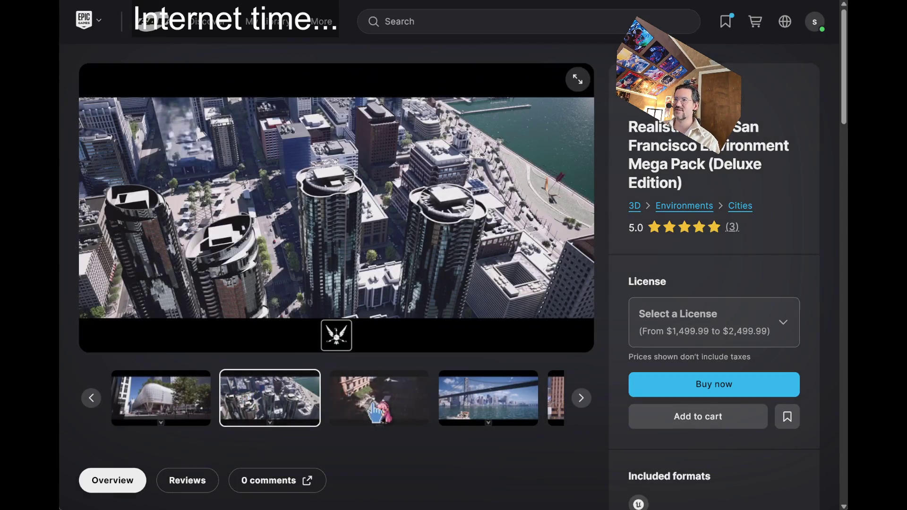
click(373, 413)
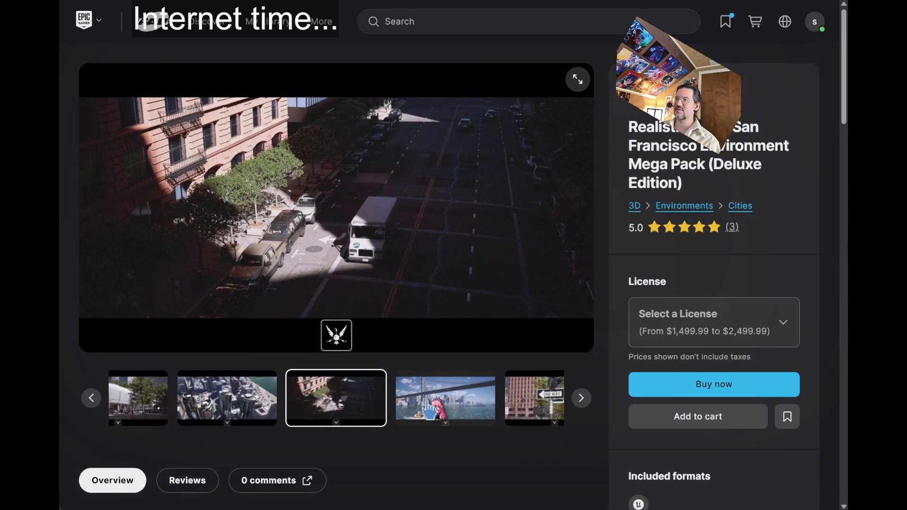
click(429, 410)
click(429, 410)
click(429, 410)
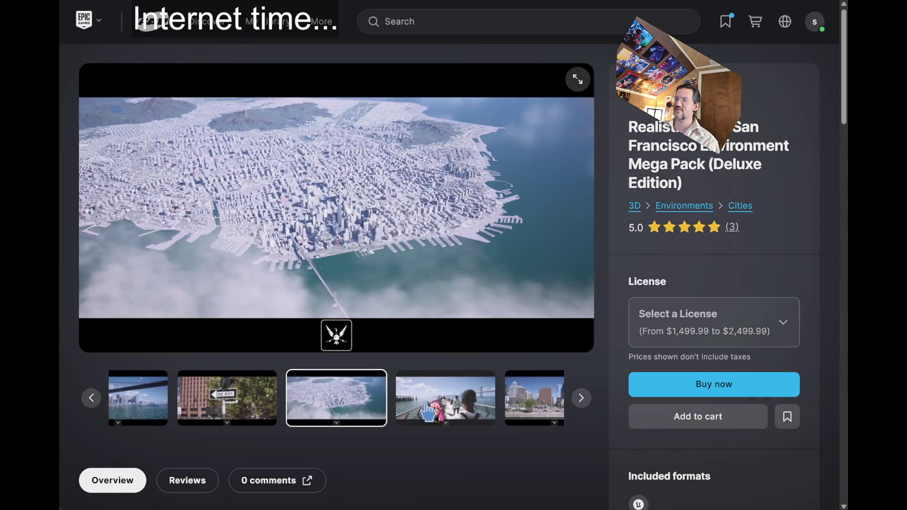
click(429, 410)
click(429, 410)
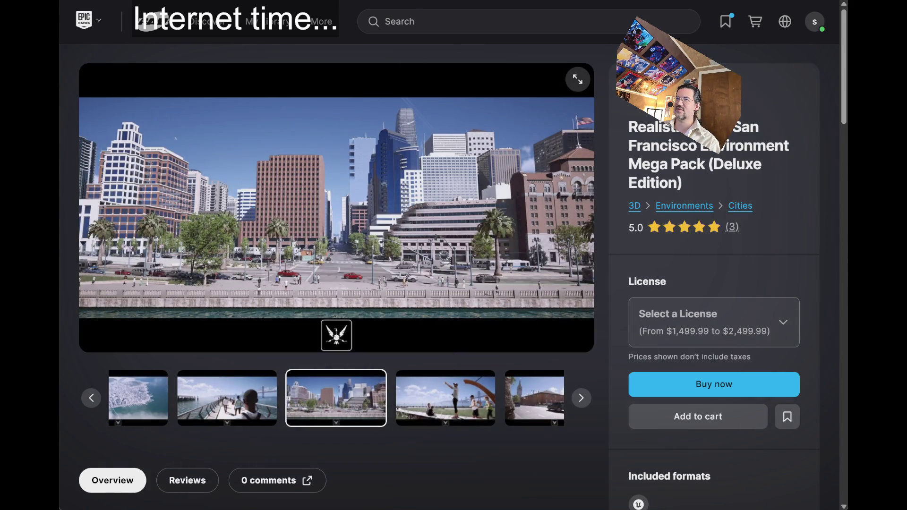
key(alt+Left)
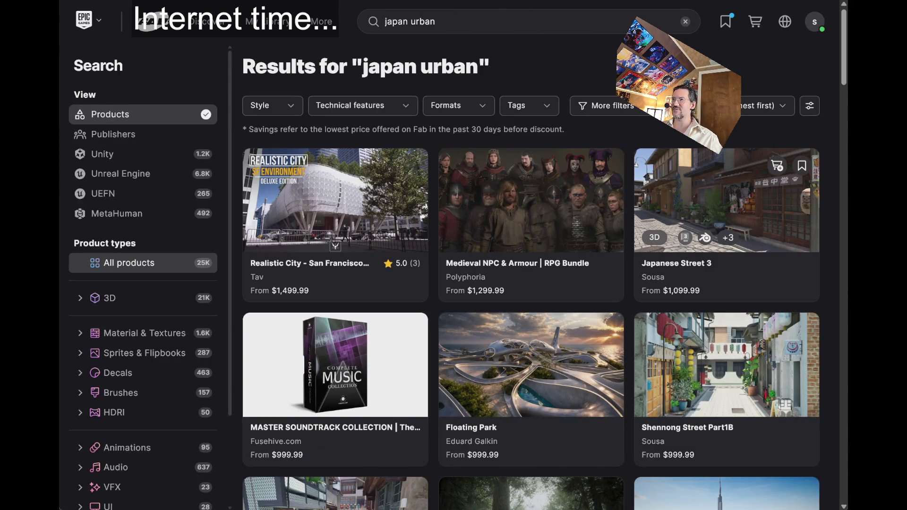
Open the Japanese Street 3 page and view its shopfront and wooden house street images
click(726, 203)
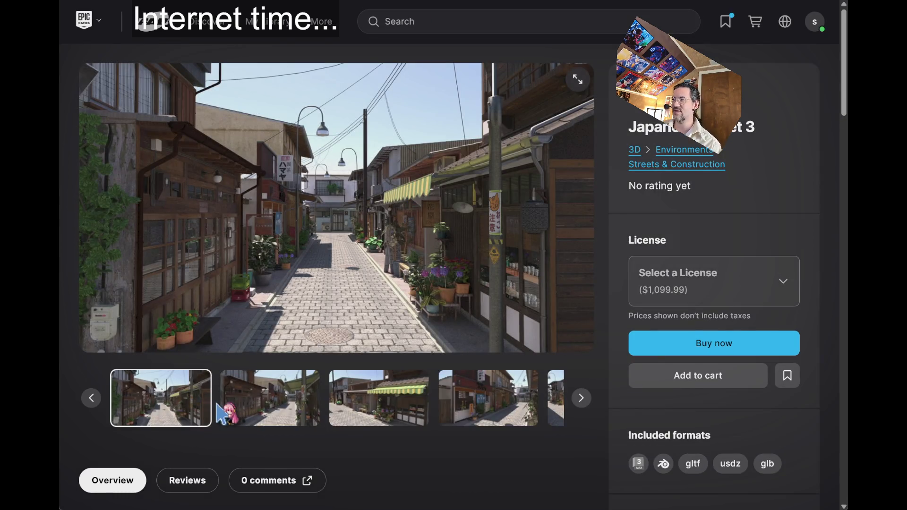
click(269, 402)
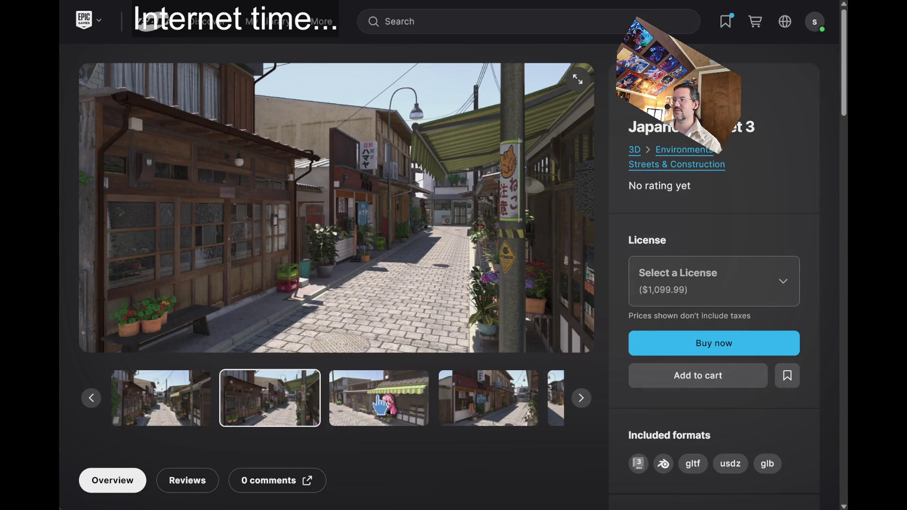
click(380, 405)
click(413, 419)
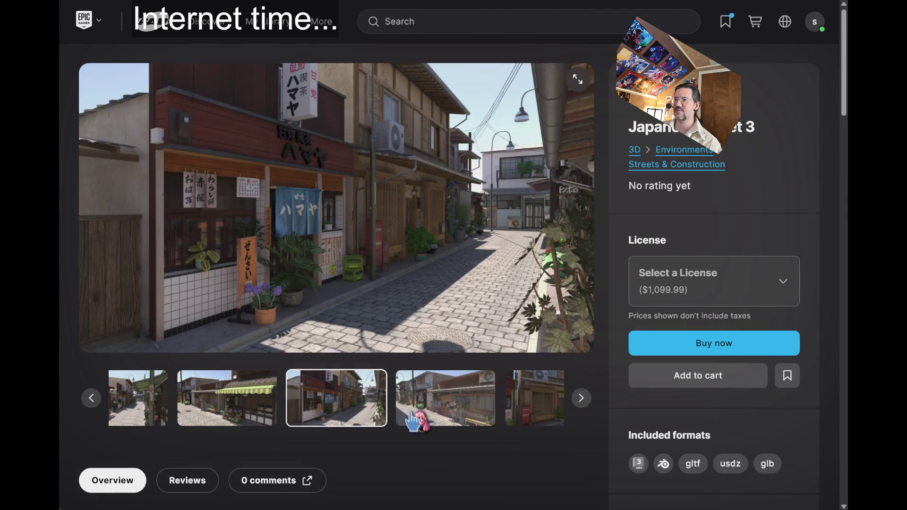
click(414, 419)
click(413, 419)
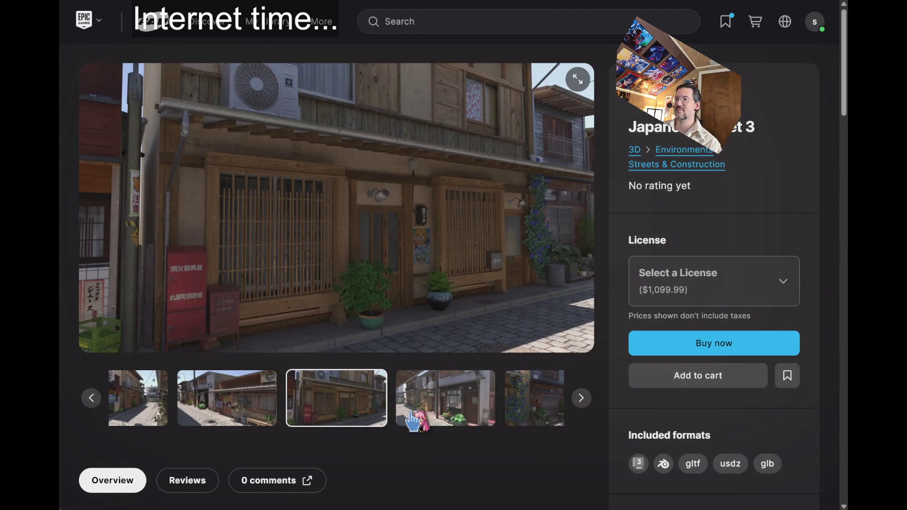
click(414, 419)
click(414, 419)
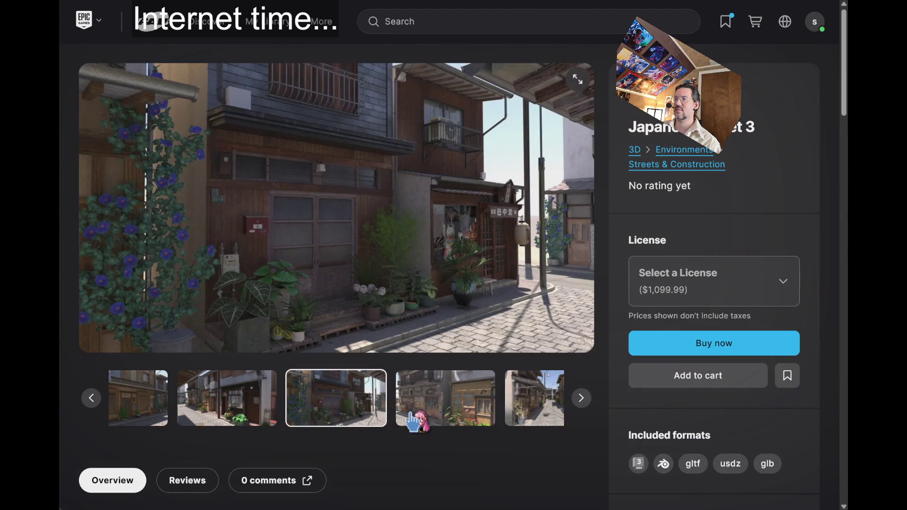
click(414, 418)
click(414, 419)
Advance through the grey clay renders, step back two images, then return to the results
click(580, 399)
click(581, 399)
click(581, 399)
click(581, 399)
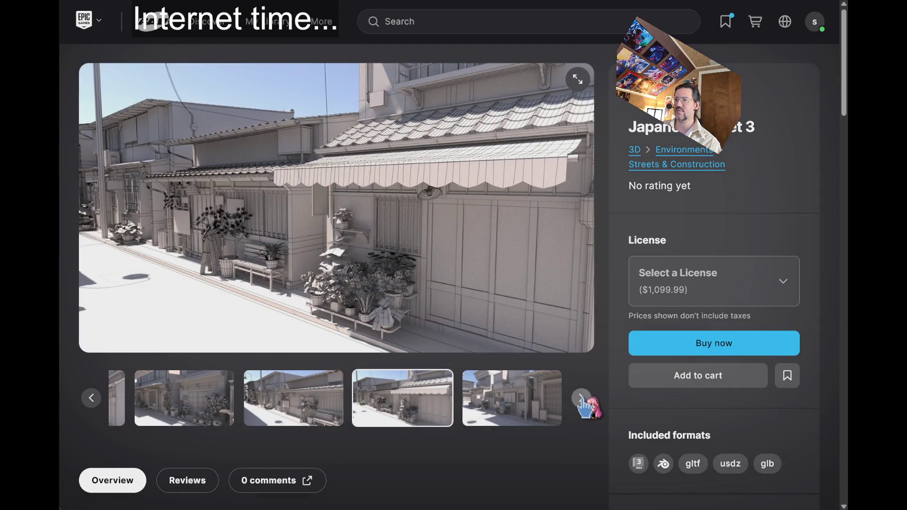
click(581, 399)
click(581, 399)
click(581, 399)
click(89, 398)
click(89, 399)
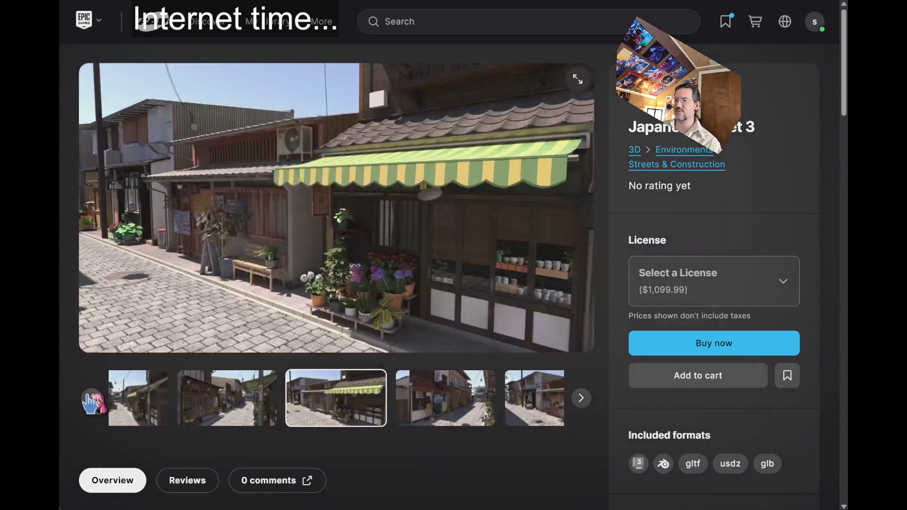
click(90, 398)
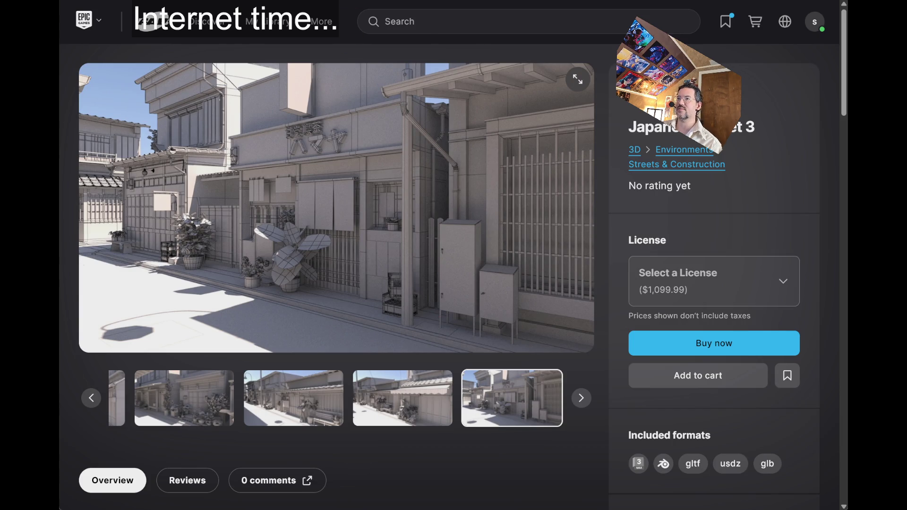
key(alt+Left)
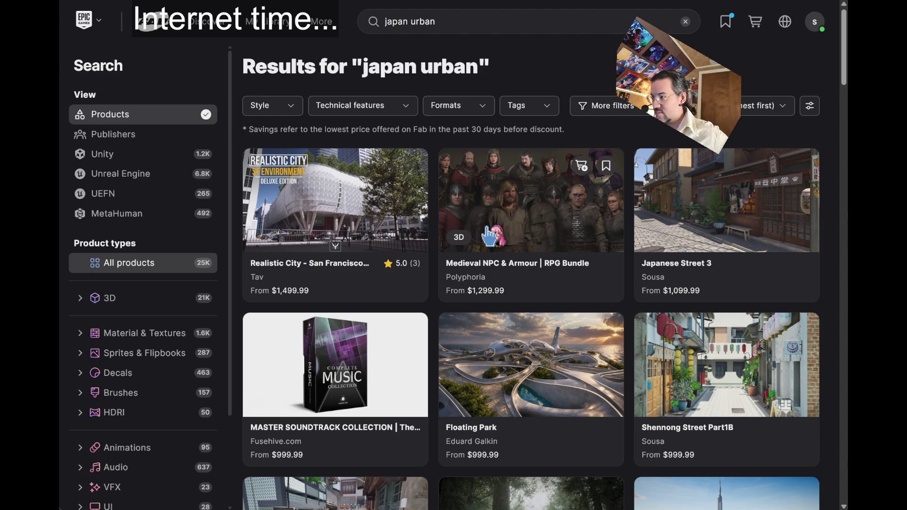
scroll(491, 234, down, 2)
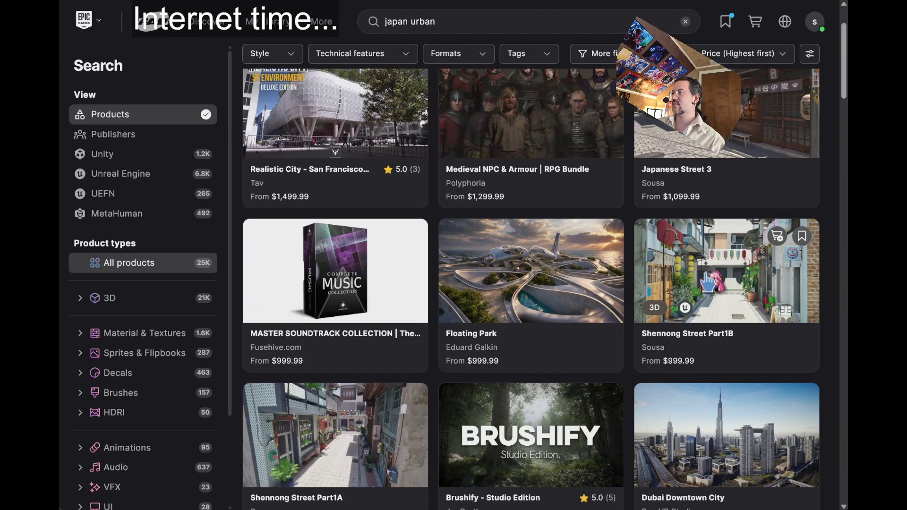
click(726, 274)
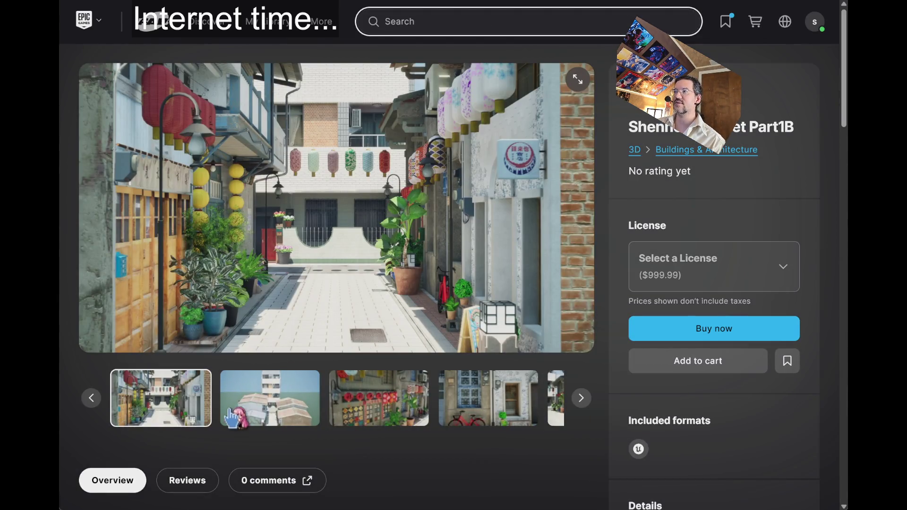
click(264, 413)
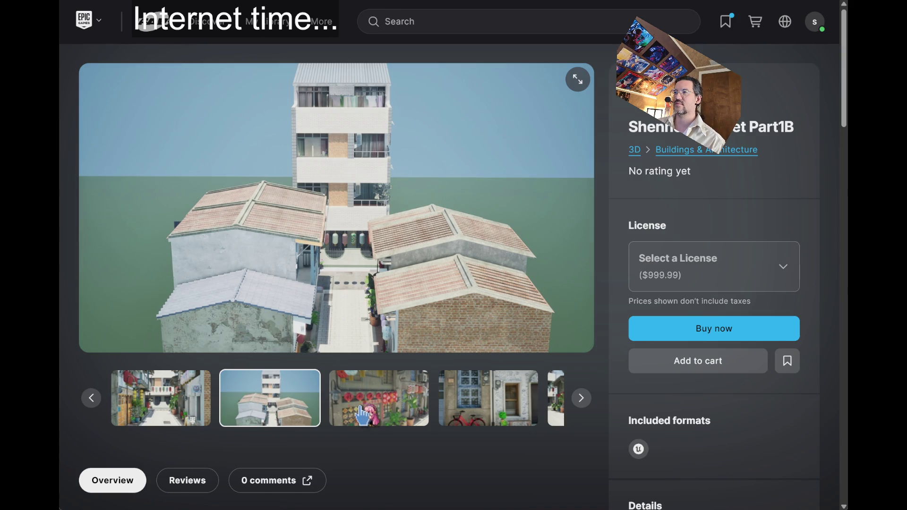
click(385, 415)
click(427, 420)
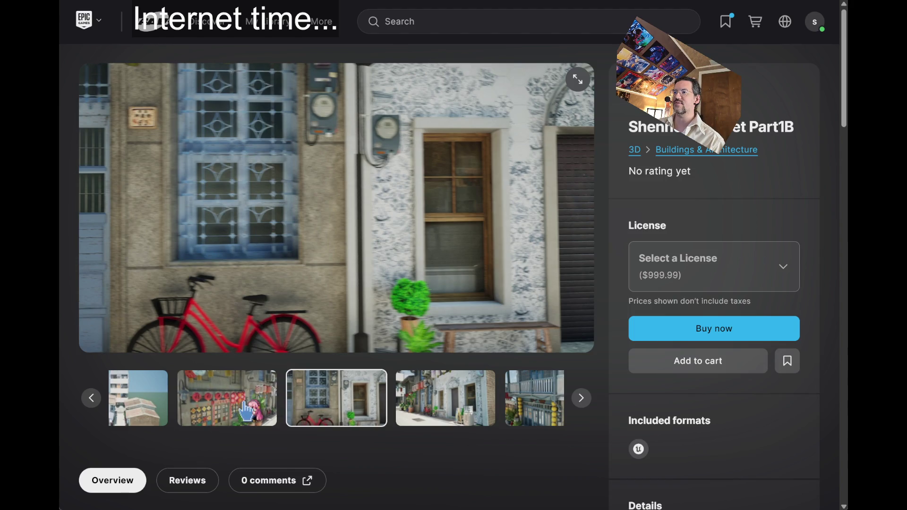
click(255, 411)
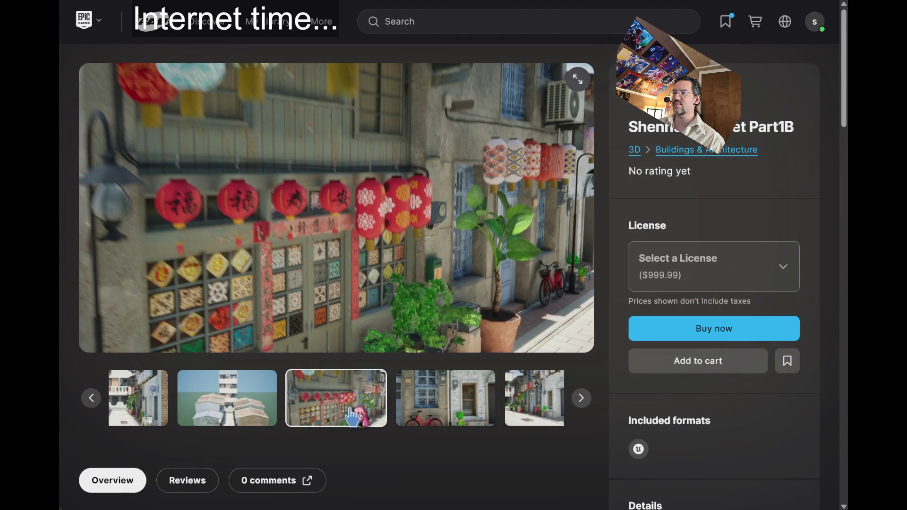
click(440, 411)
click(466, 419)
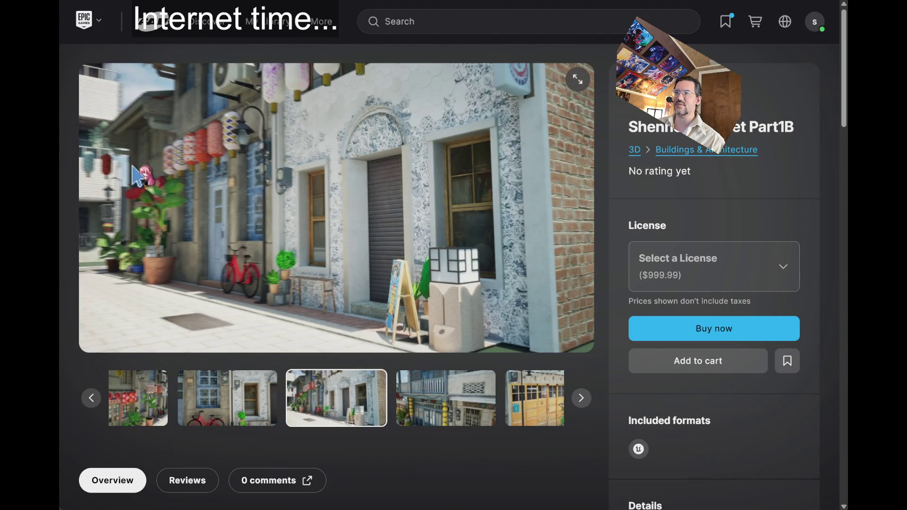
click(467, 414)
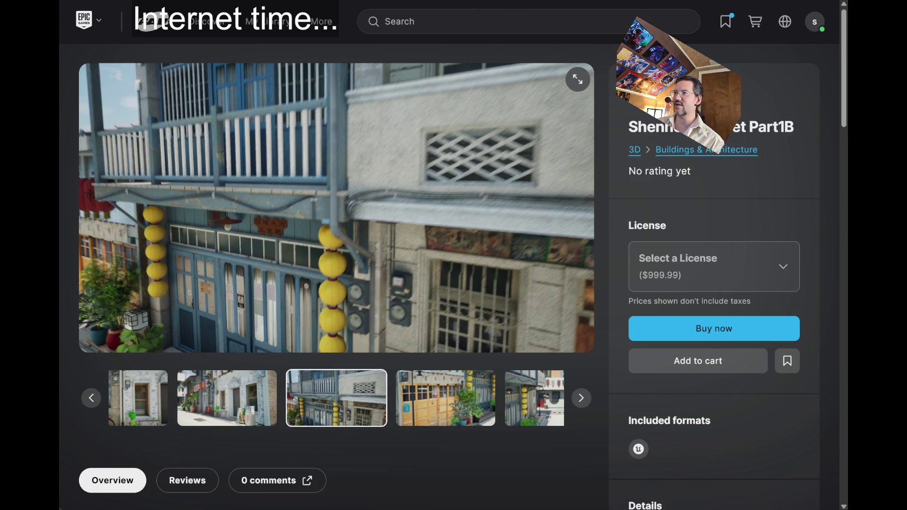
key(alt+Left)
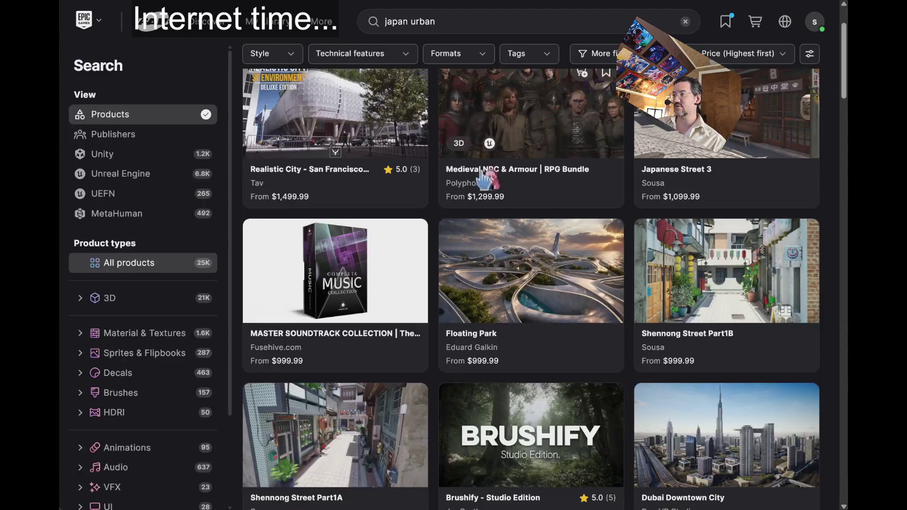
Scroll down the price-sorted results to $299.99 listings like Cozy Urban Space and POLYGON - Palm City
scroll(395, 282, down, 5)
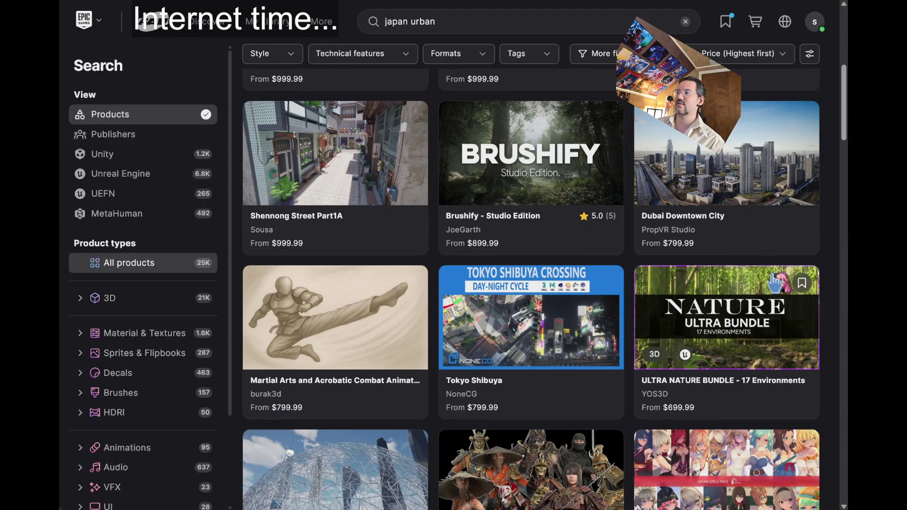
scroll(396, 282, down, 3)
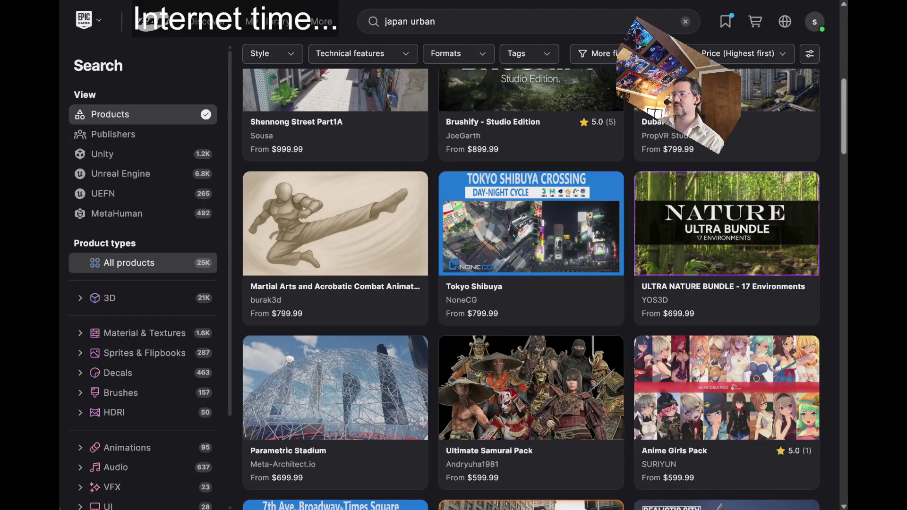
scroll(586, 255, down, 2)
scroll(460, 300, down, 5)
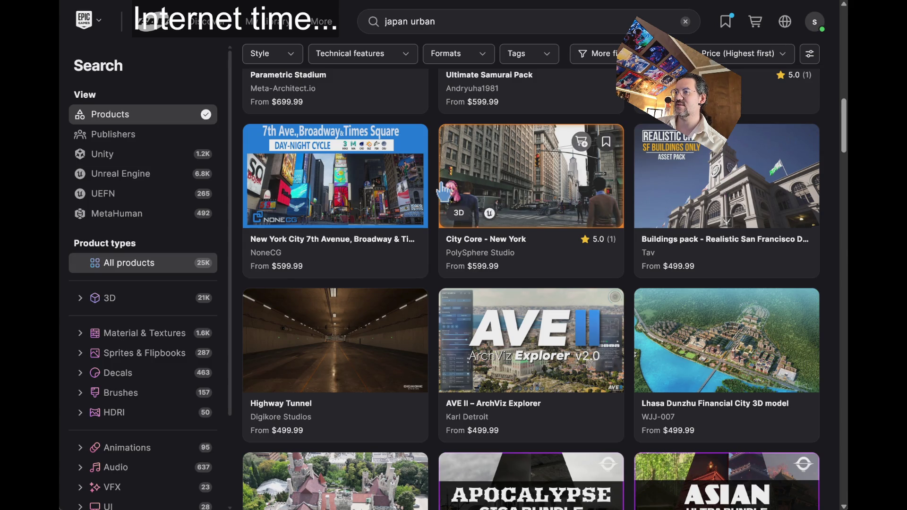
scroll(447, 194, down, 2)
scroll(760, 265, down, 2)
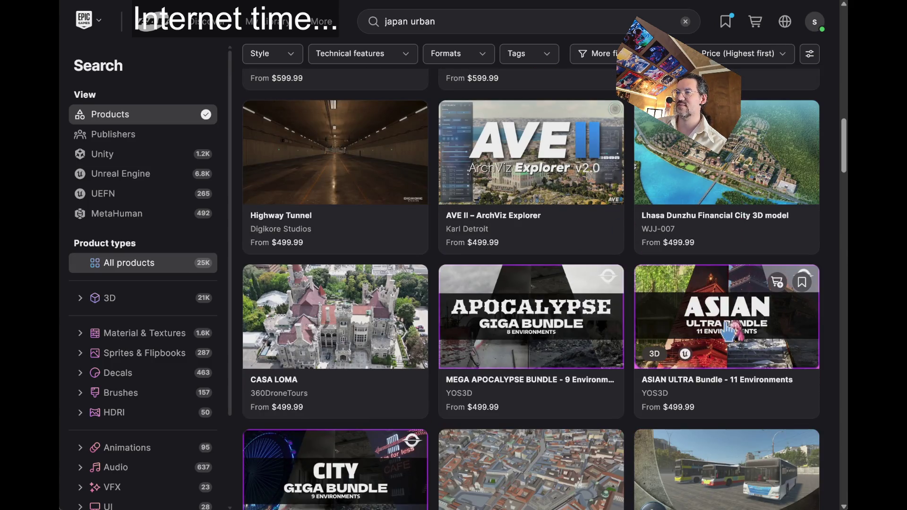
scroll(522, 330, down, 2)
scroll(456, 225, down, 3)
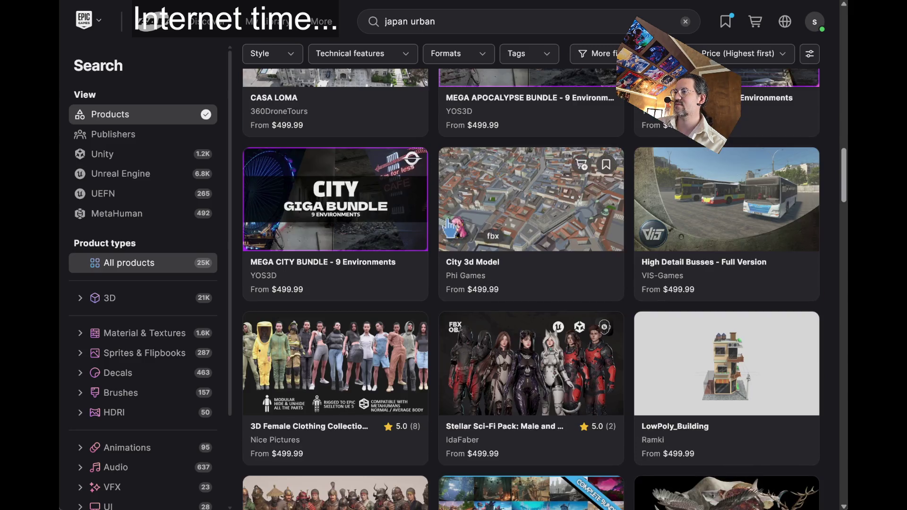
scroll(753, 211, down, 3)
scroll(652, 215, down, 8)
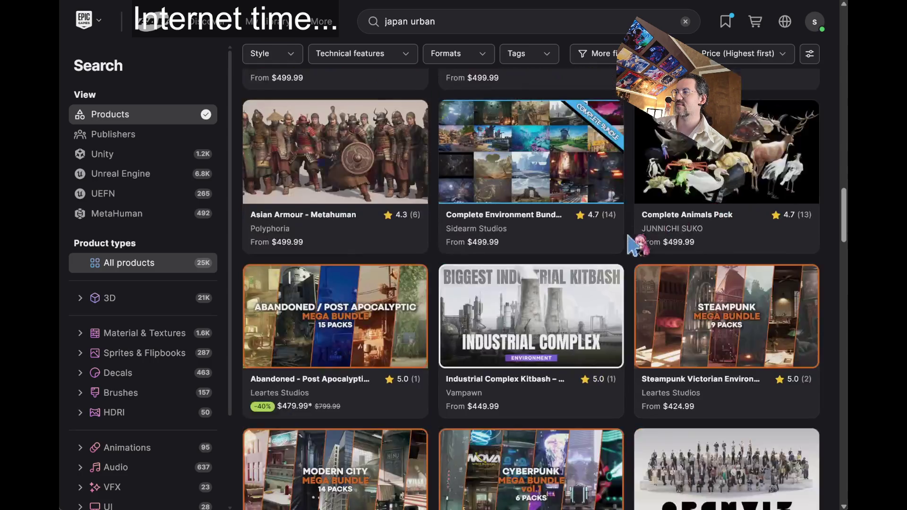
scroll(819, 326, up, 5)
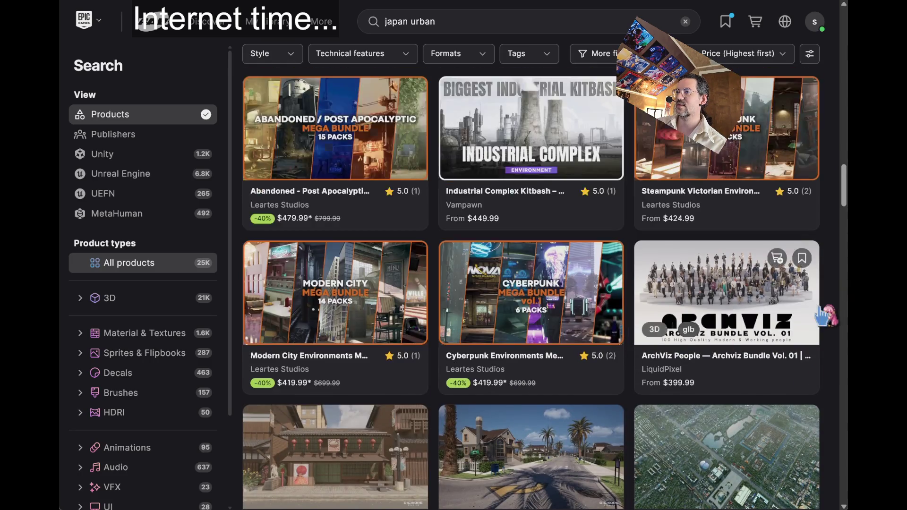
scroll(839, 307, up, 7)
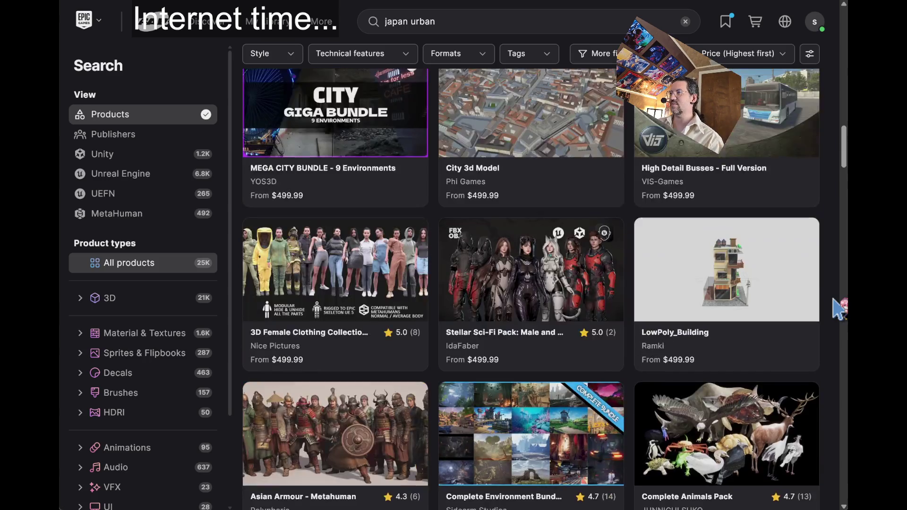
scroll(838, 307, down, 4)
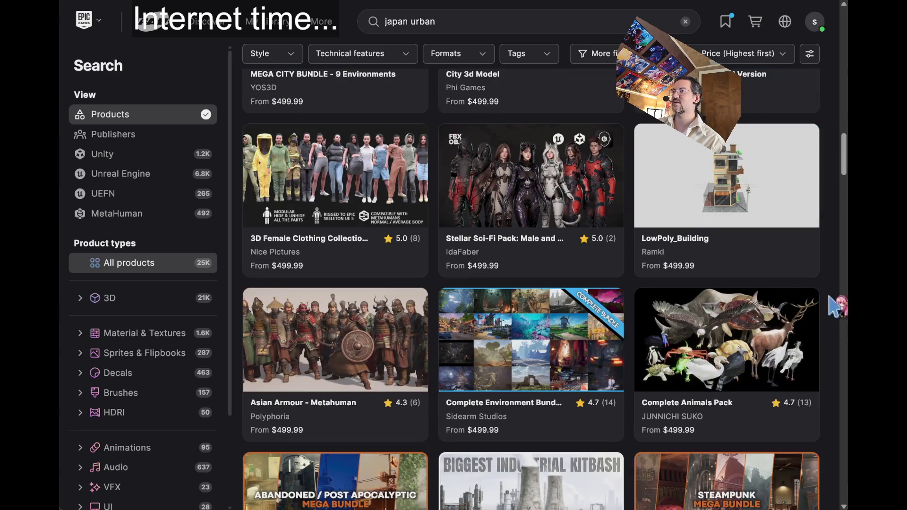
scroll(828, 278, down, 12)
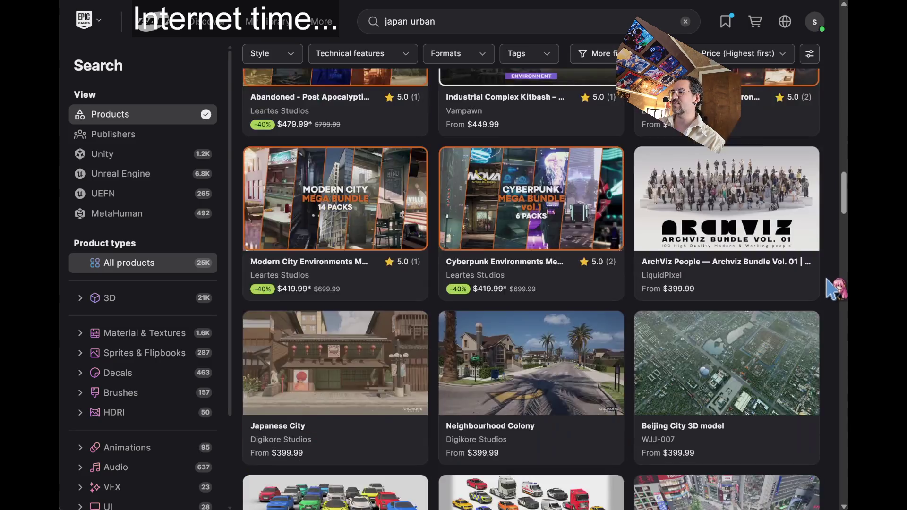
scroll(834, 293, down, 8)
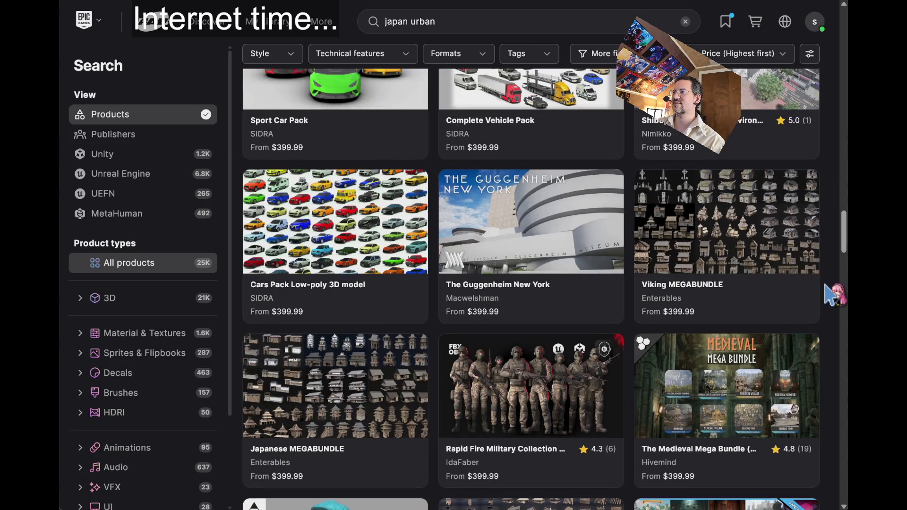
scroll(832, 295, down, 12)
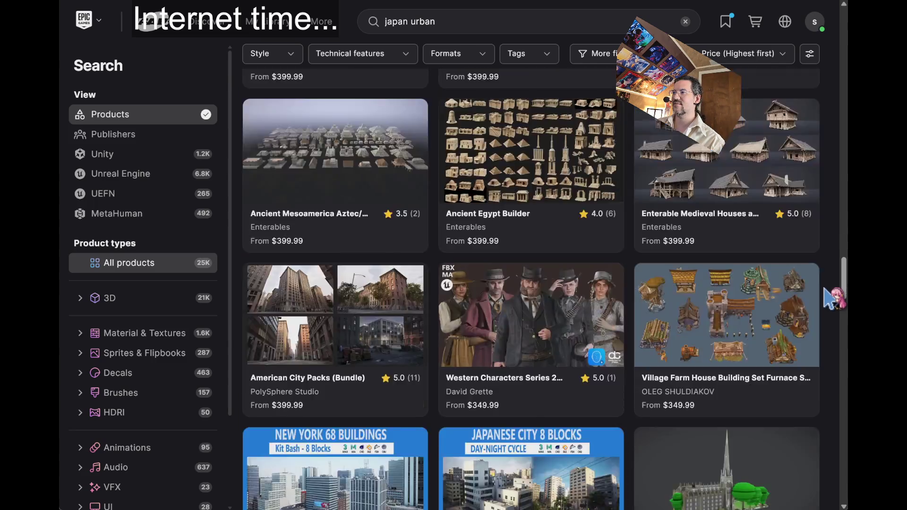
scroll(784, 288, up, 6)
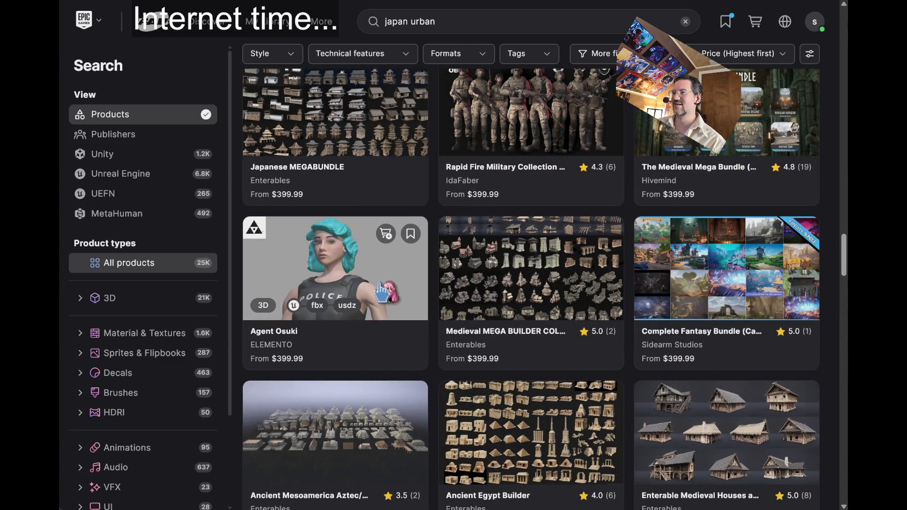
scroll(834, 290, down, 2)
scroll(835, 293, down, 10)
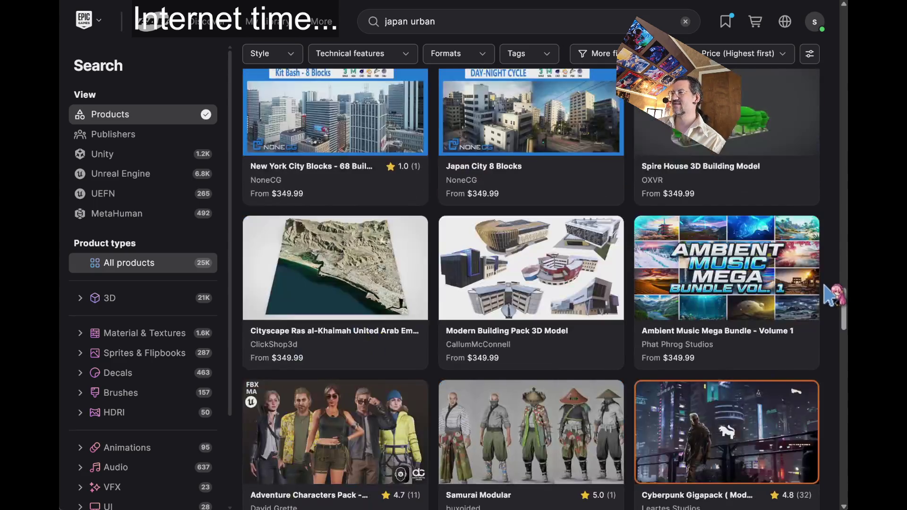
scroll(834, 294, down, 10)
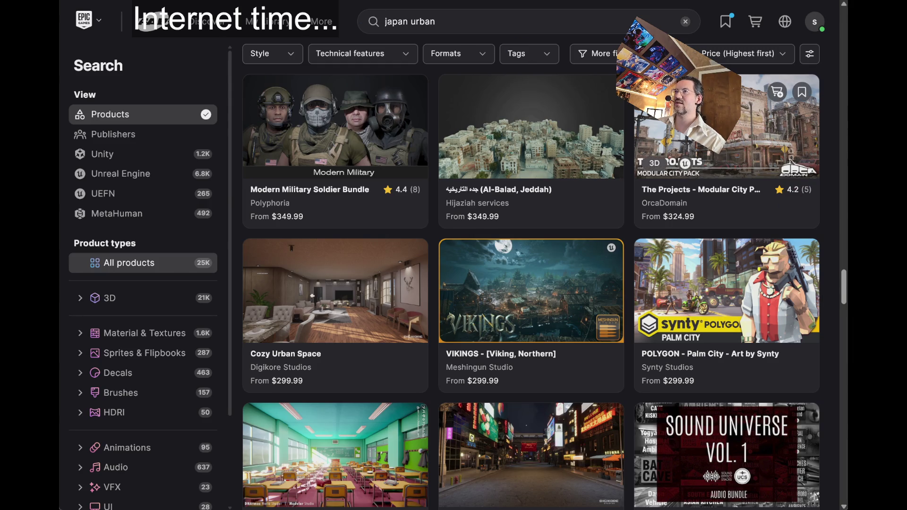
Open The Projects – Modular City Pack and browse its exterior images, from rooftop to tall building
click(689, 133)
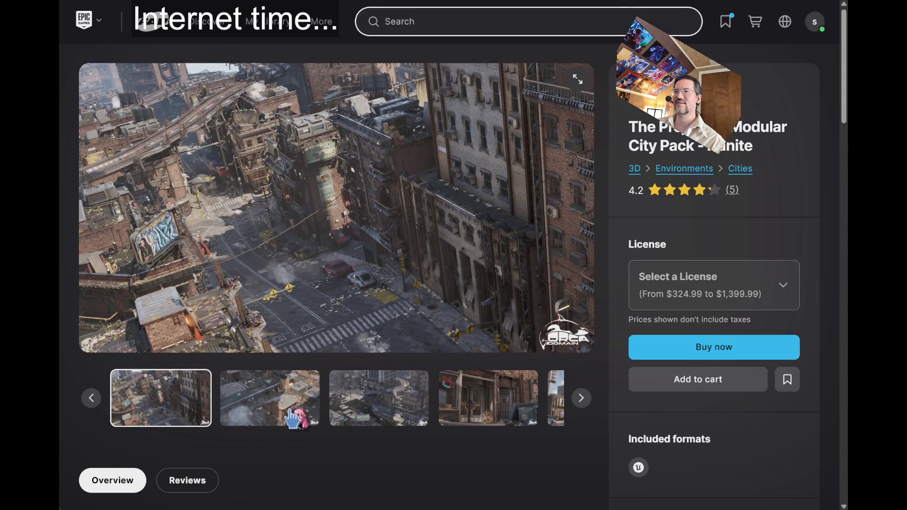
click(279, 413)
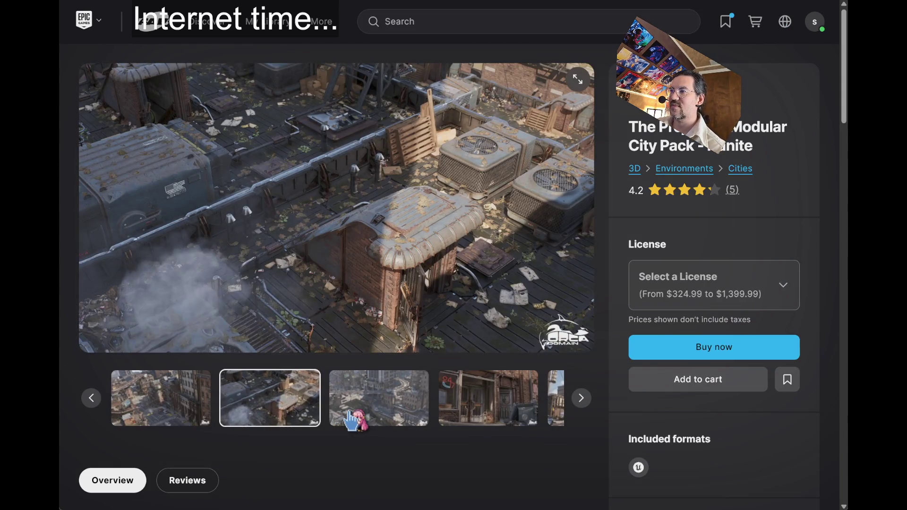
click(352, 418)
click(405, 415)
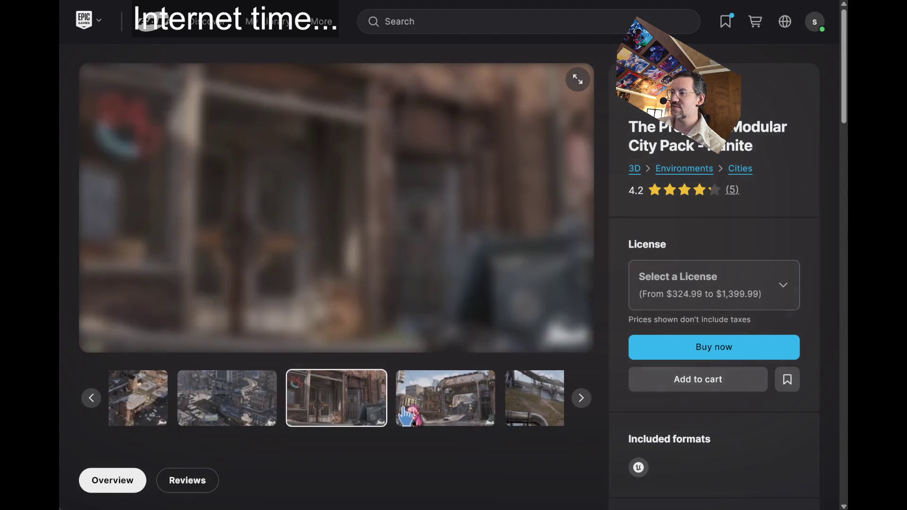
click(582, 399)
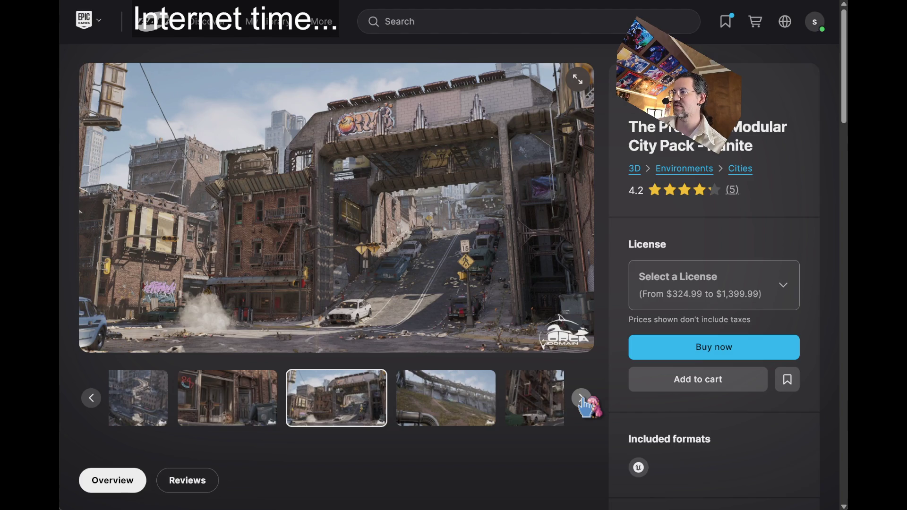
click(583, 401)
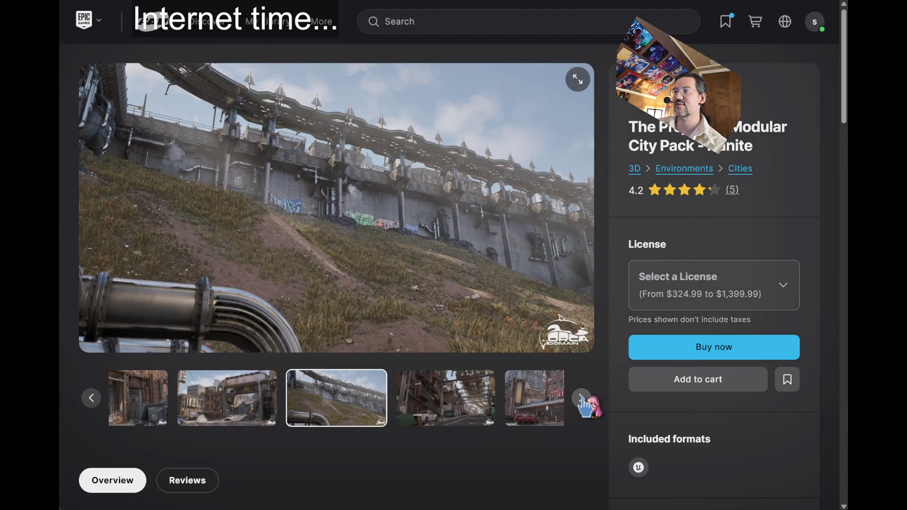
click(583, 400)
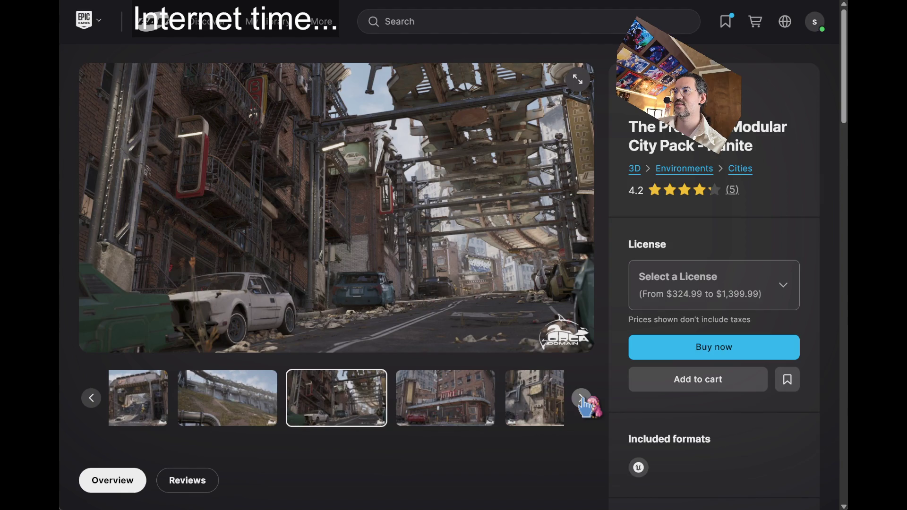
click(584, 400)
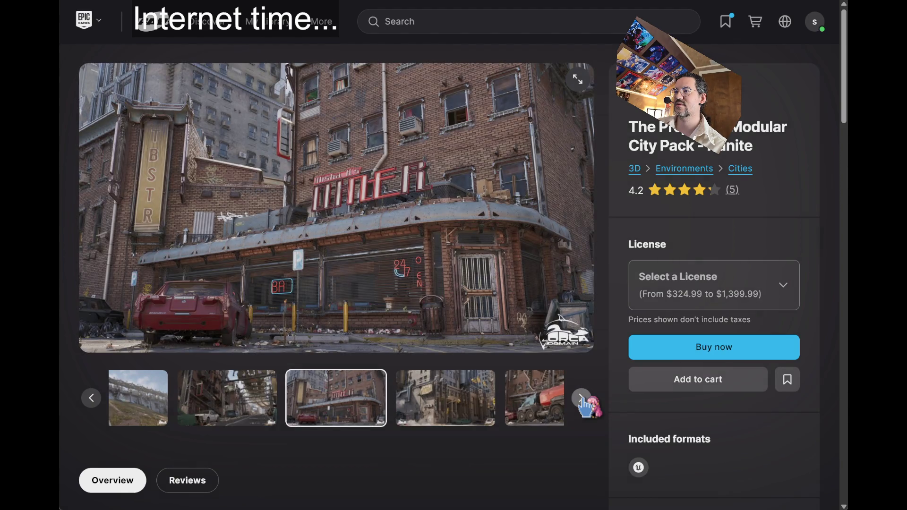
click(91, 397)
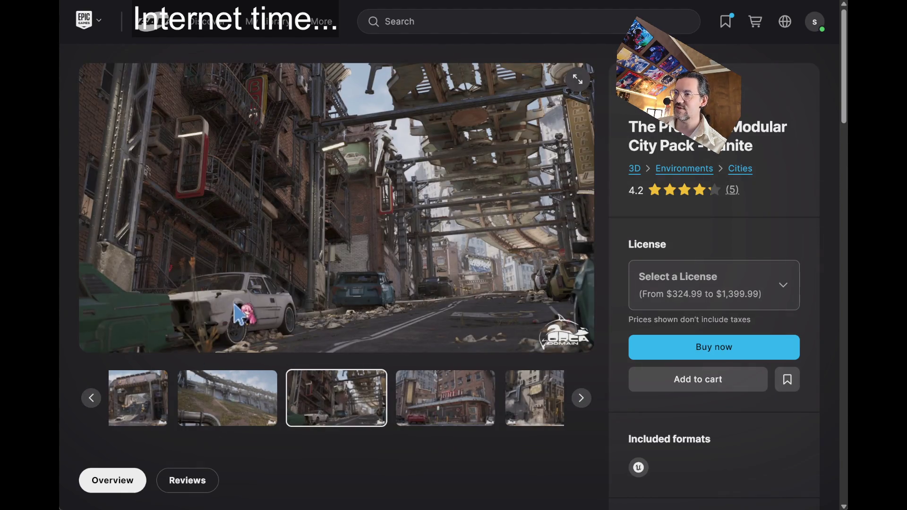
click(584, 400)
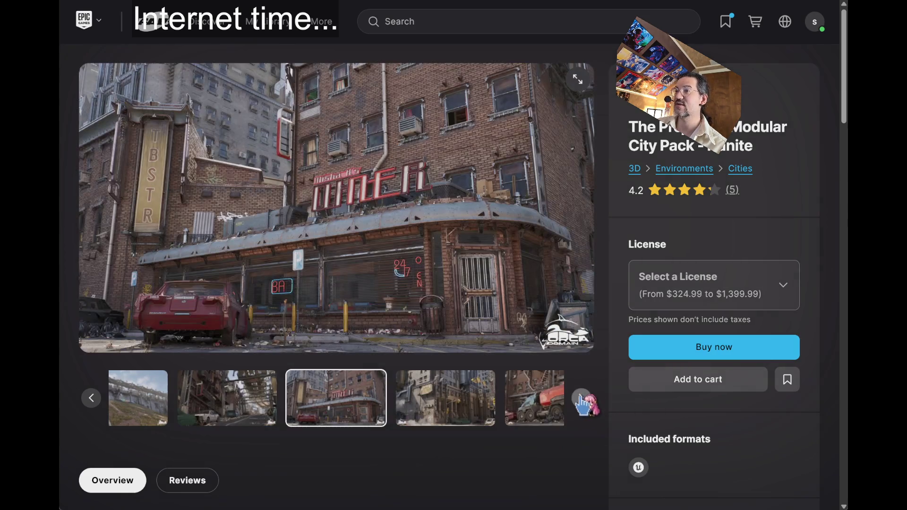
click(583, 401)
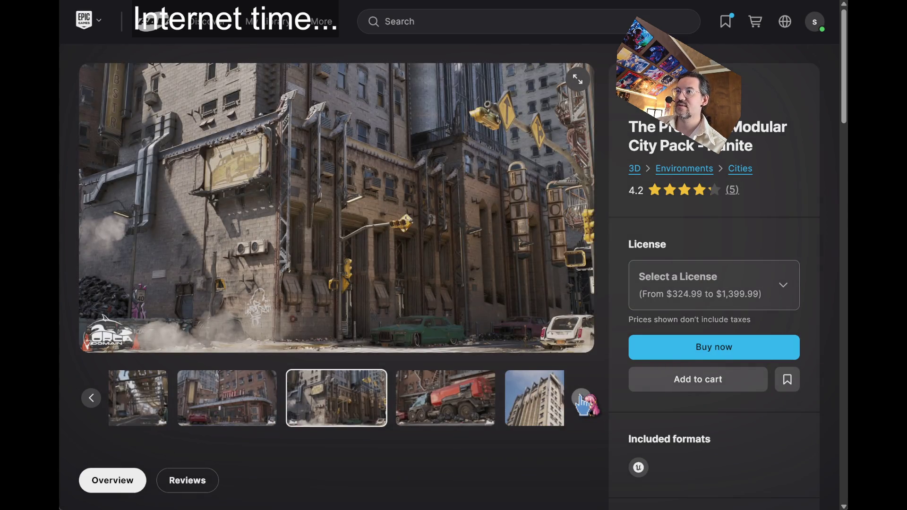
click(584, 400)
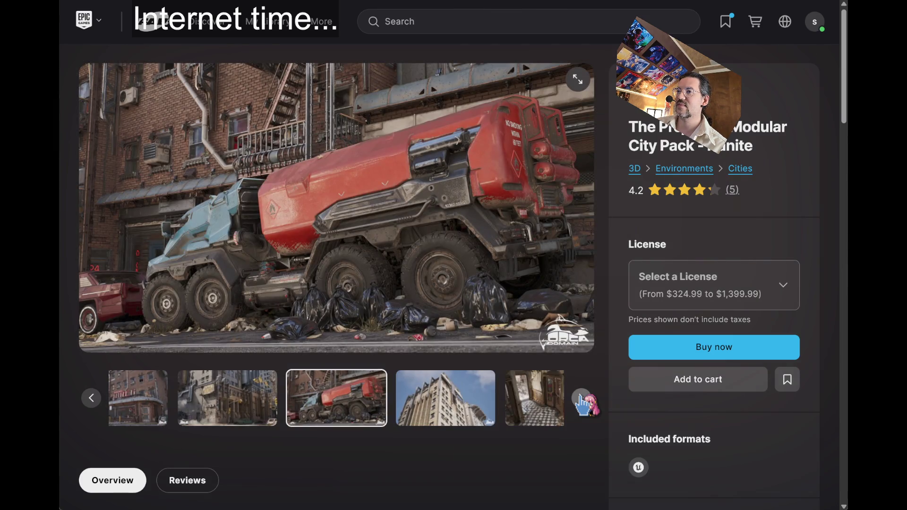
click(582, 401)
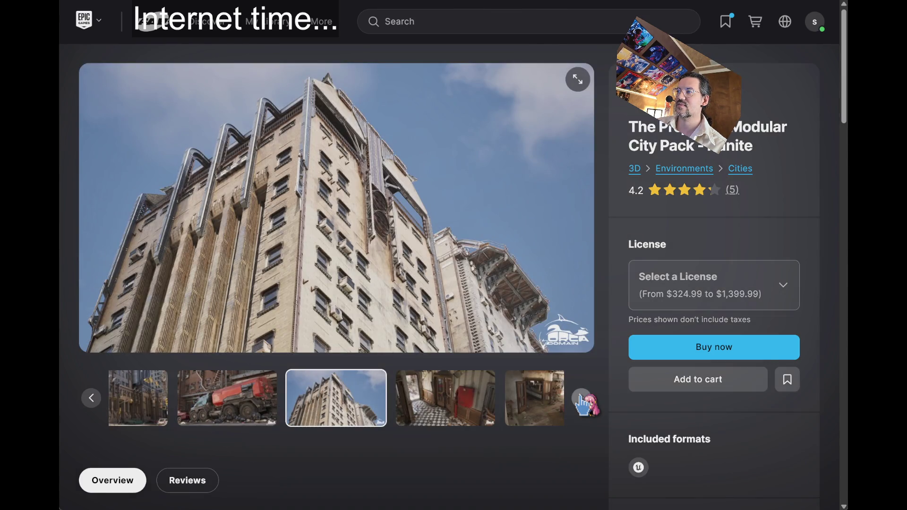
Continue through the interior, diner and overview images until the gallery wraps around
click(583, 401)
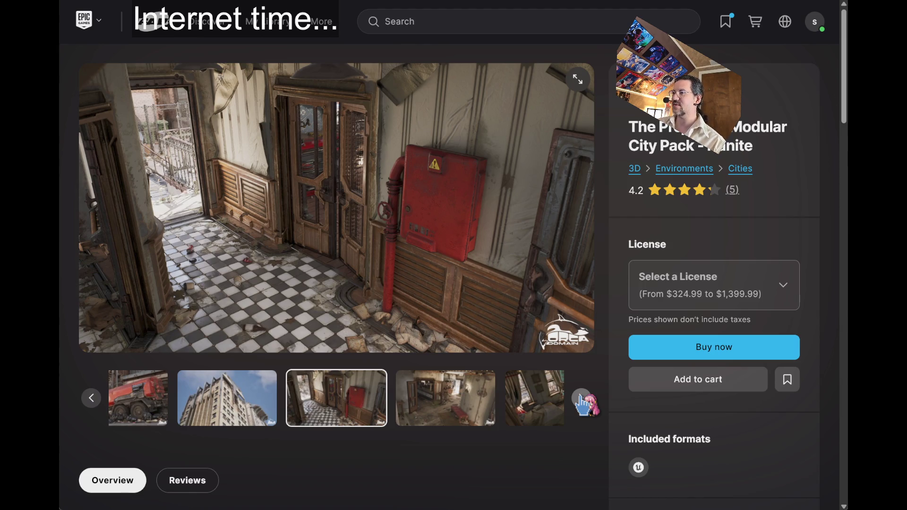
click(583, 401)
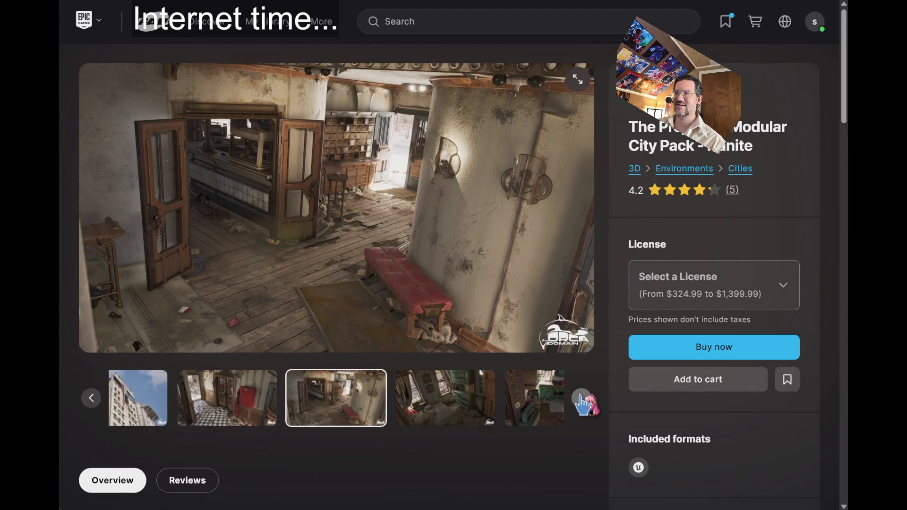
click(584, 400)
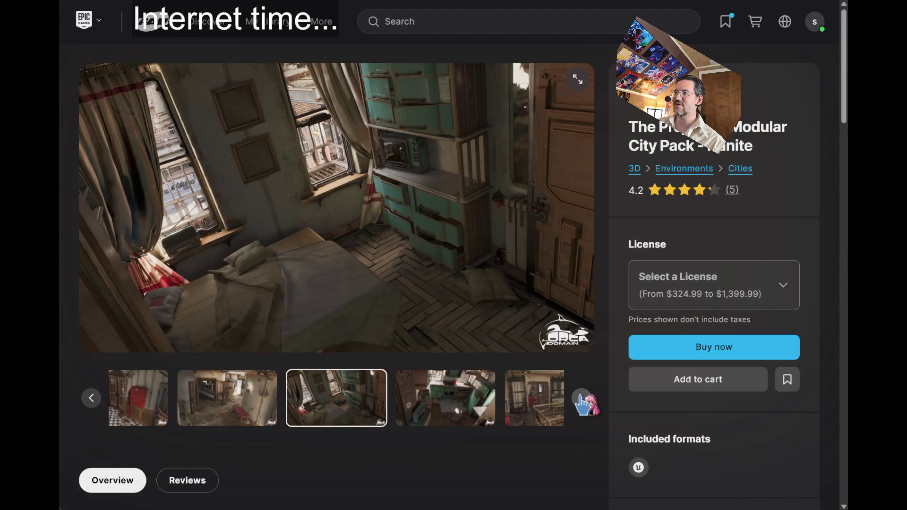
click(584, 401)
click(583, 401)
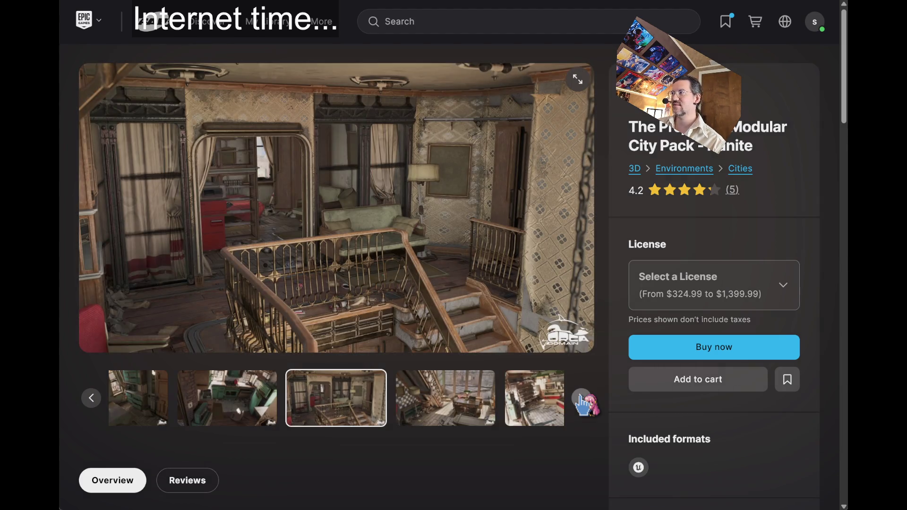
click(584, 400)
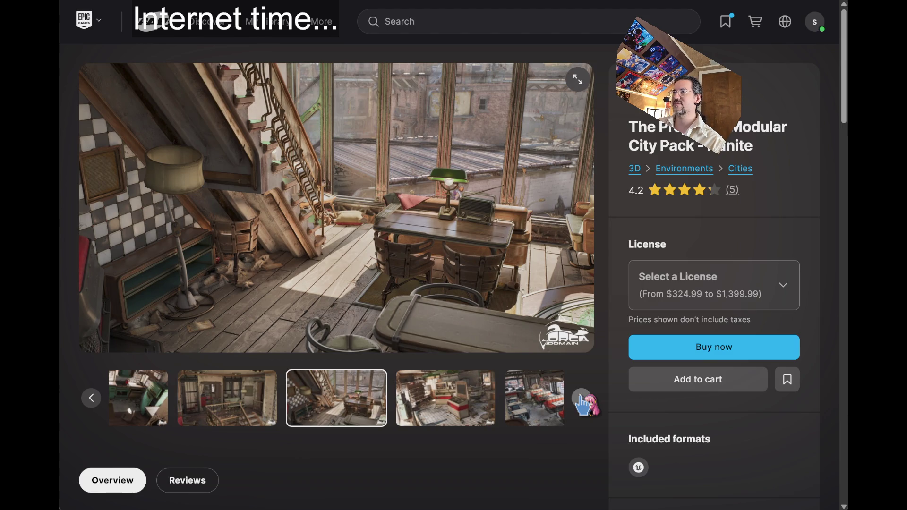
click(583, 400)
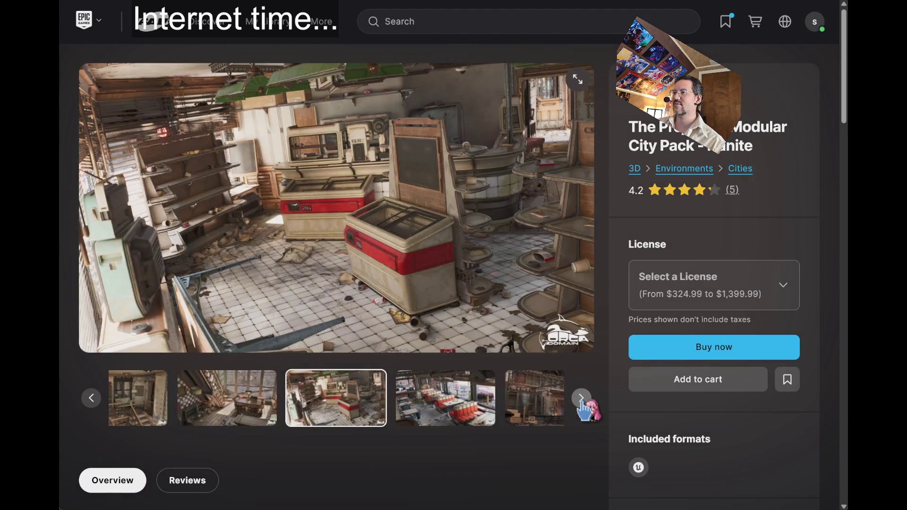
click(584, 401)
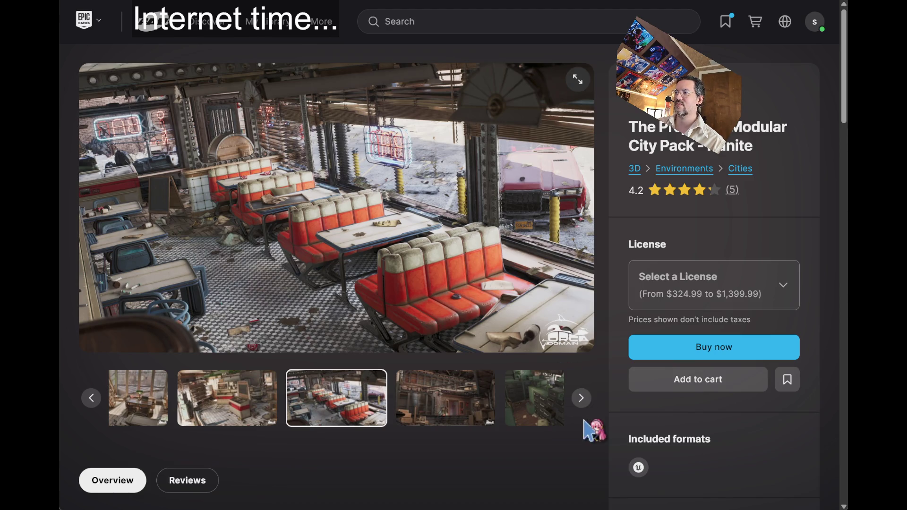
click(582, 399)
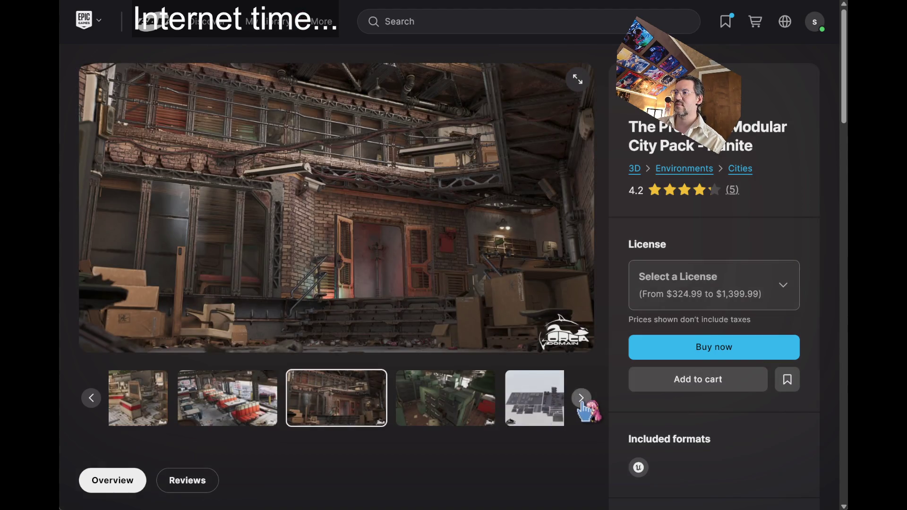
click(582, 399)
click(581, 400)
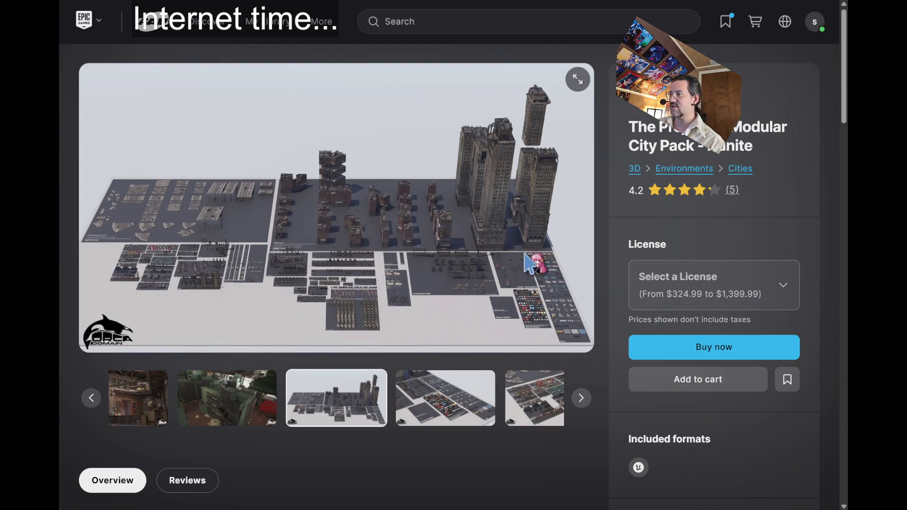
click(581, 399)
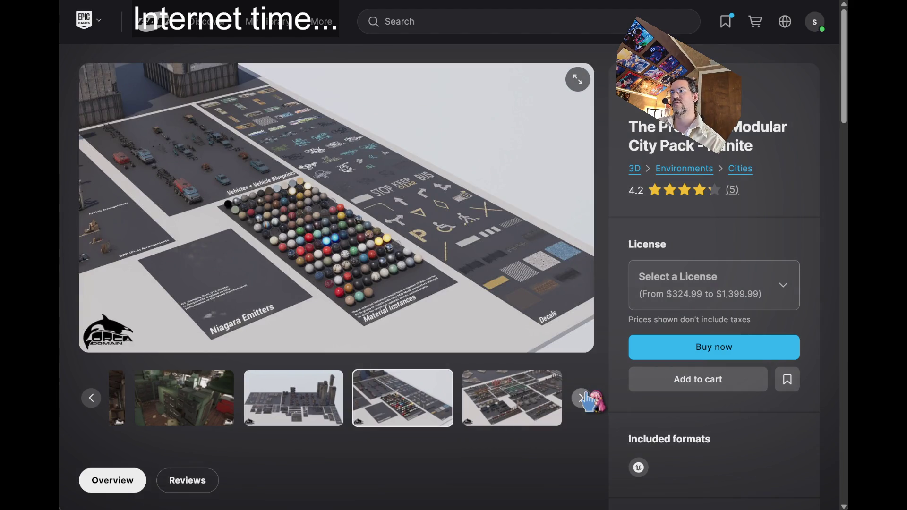
click(581, 399)
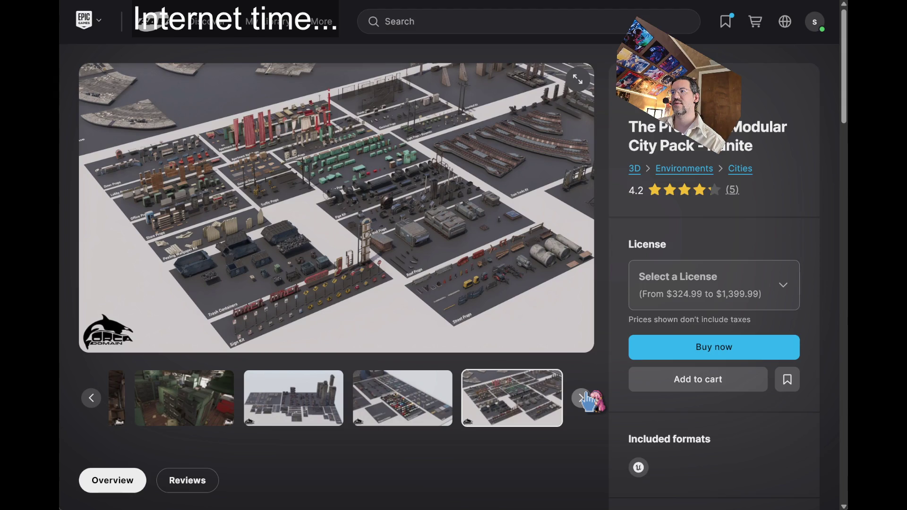
click(581, 398)
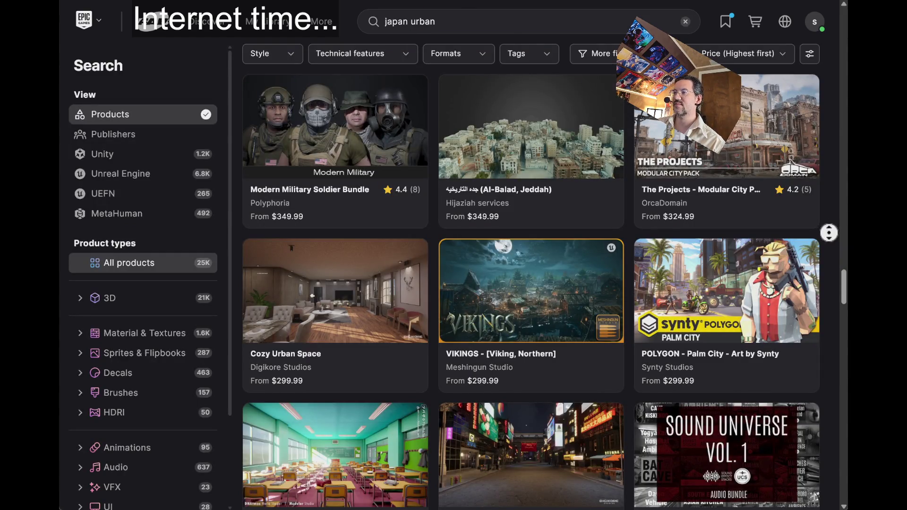
scroll(829, 231, down, 4)
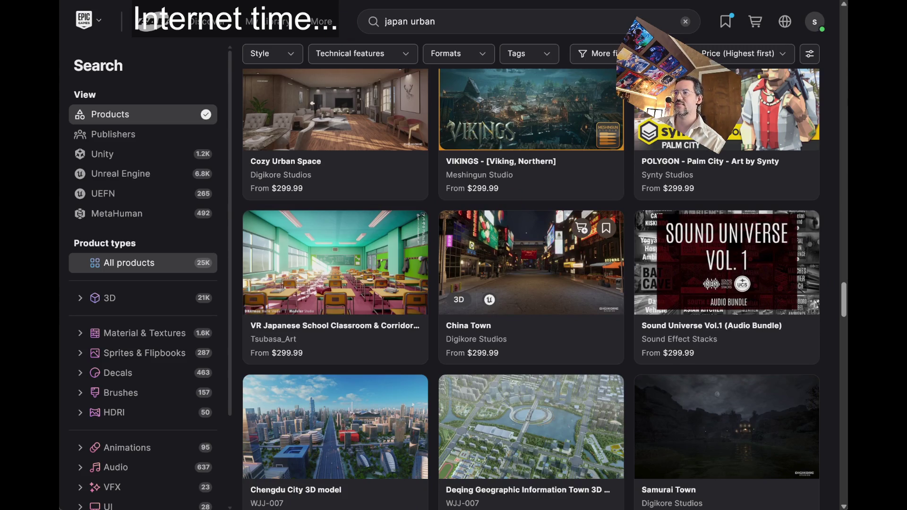
click(531, 264)
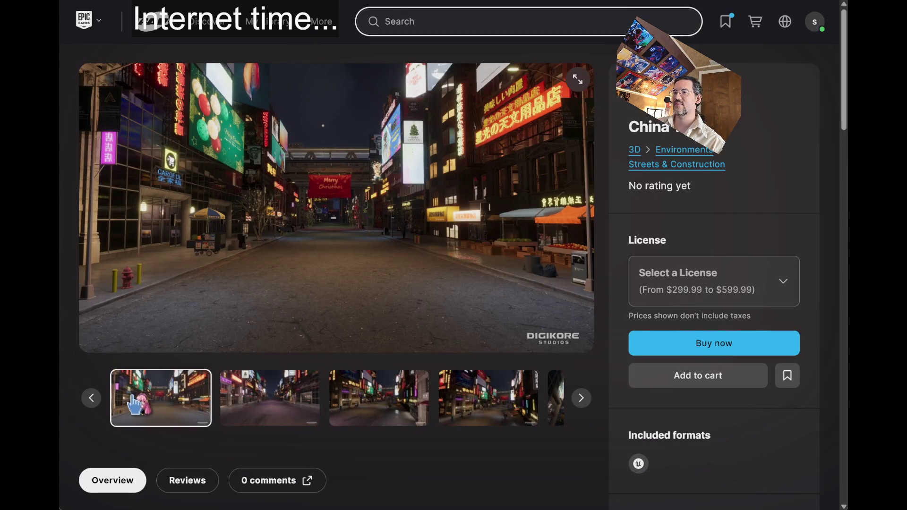
click(92, 401)
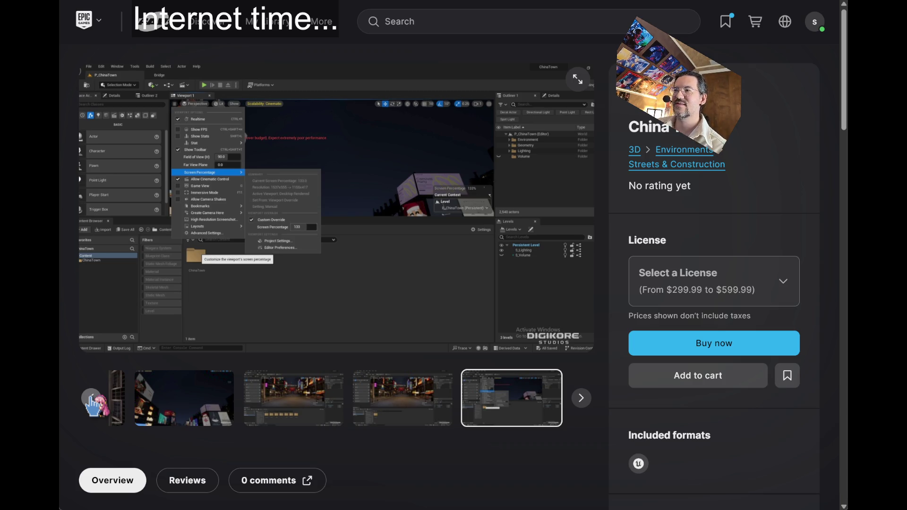
click(92, 400)
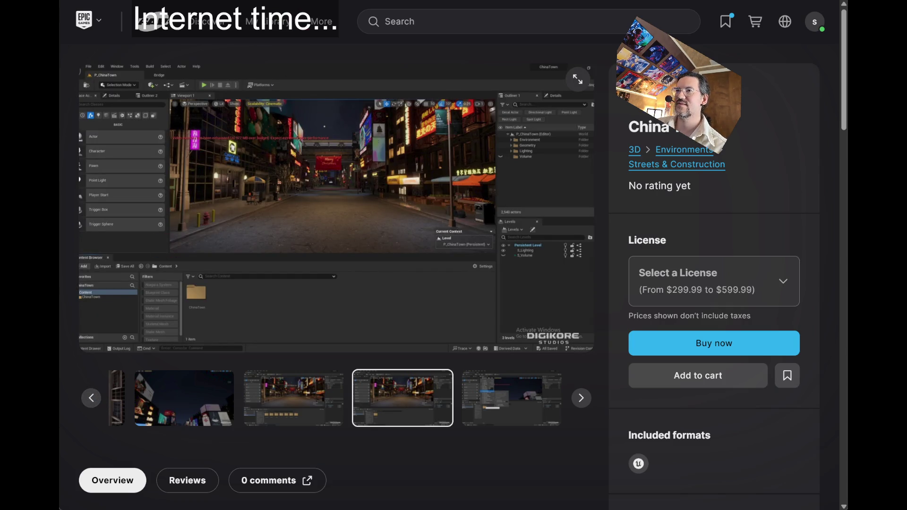
key(alt+Left)
scroll(666, 344, down, 4)
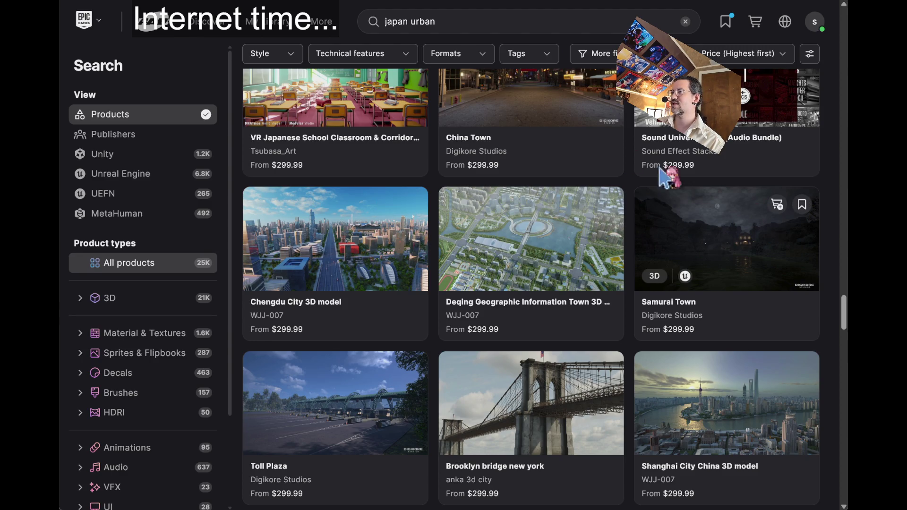
click(692, 185)
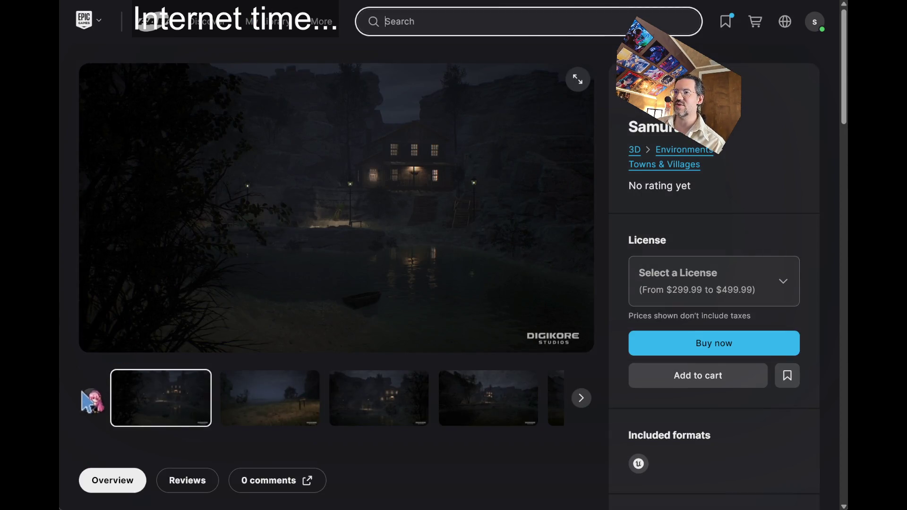
View two more Samurai Town screenshots, then return to the price-sorted 'japan urban' results
click(91, 397)
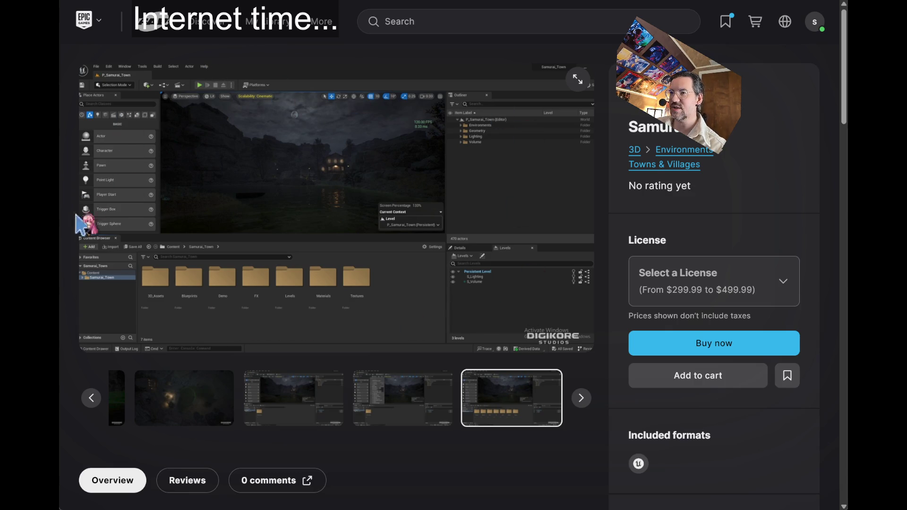
click(579, 80)
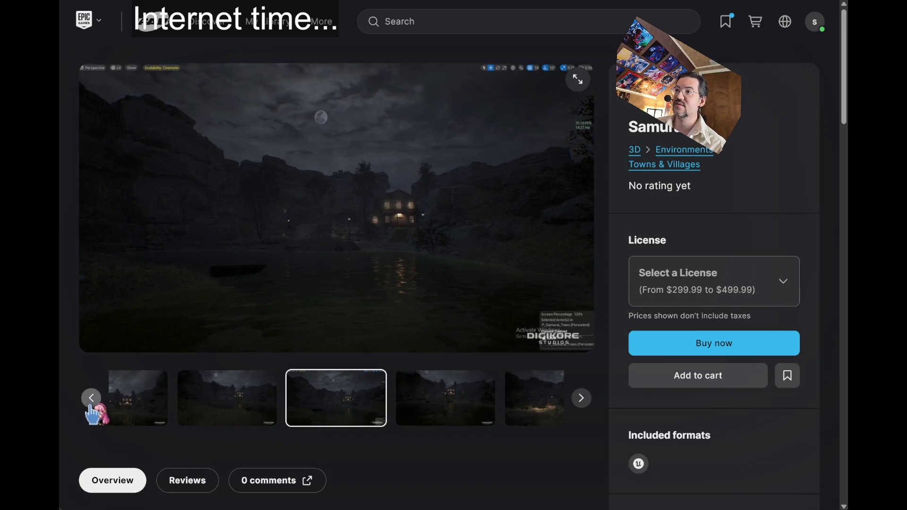
key(alt+Left)
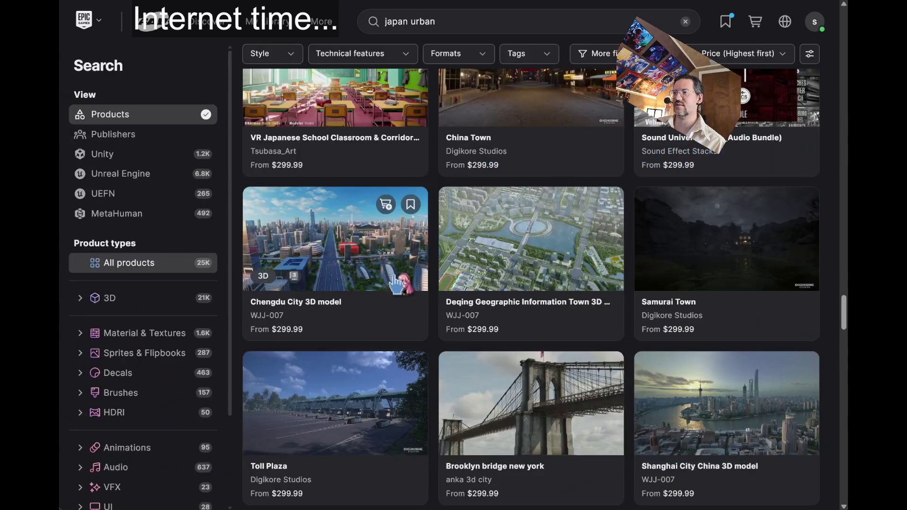
Scroll down the results, open Post Apocalyptic Street Sinkholes and view its second gallery image
scroll(832, 216, down, 3)
scroll(832, 217, down, 3)
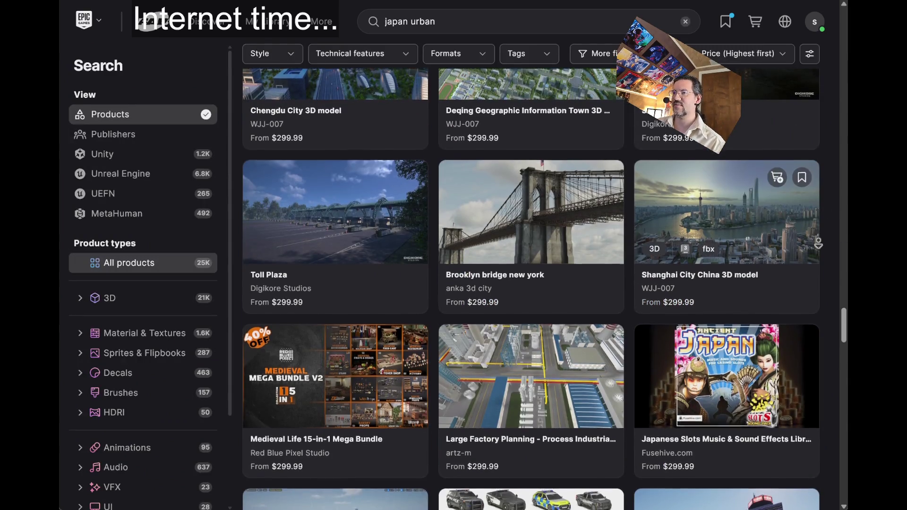
scroll(831, 261, down, 5)
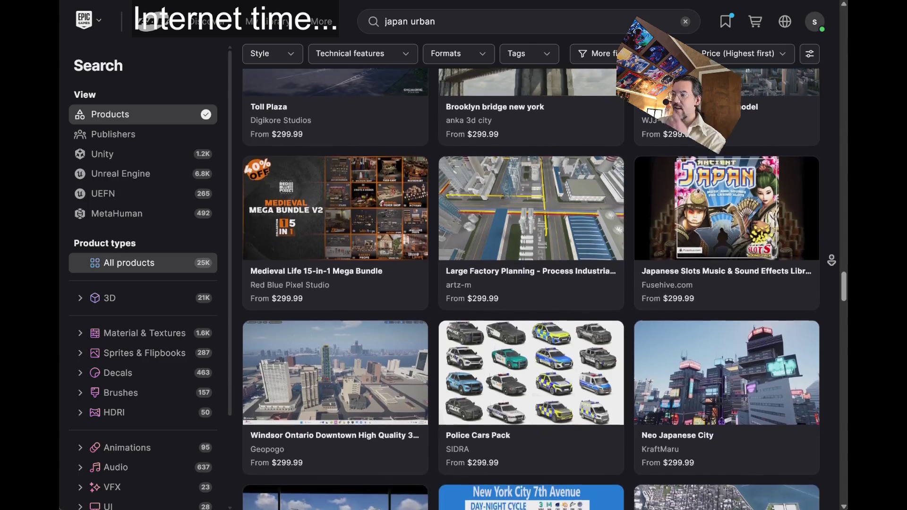
scroll(829, 273, down, 7)
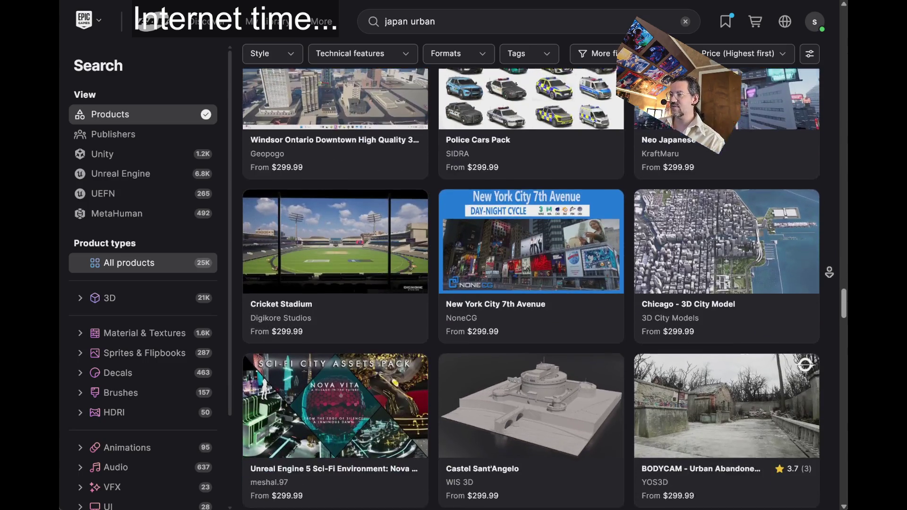
scroll(831, 266, down, 5)
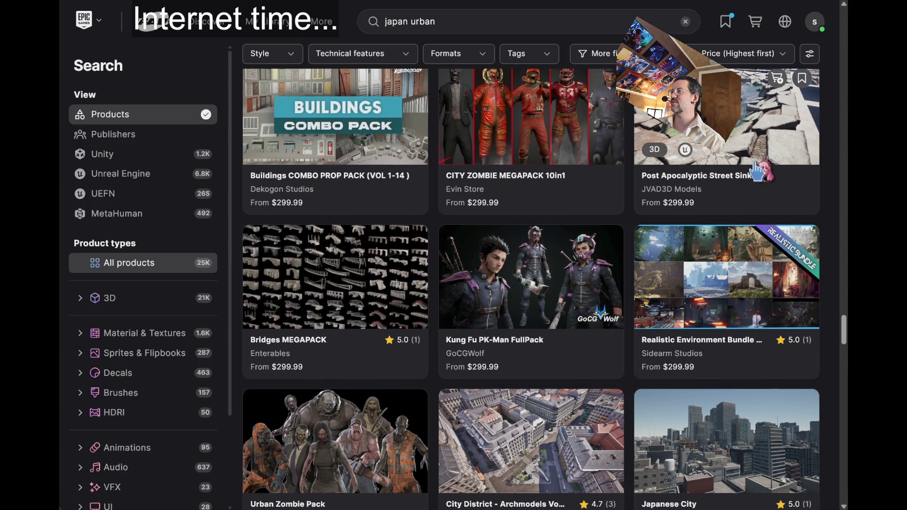
scroll(755, 150, up, 3)
click(748, 224)
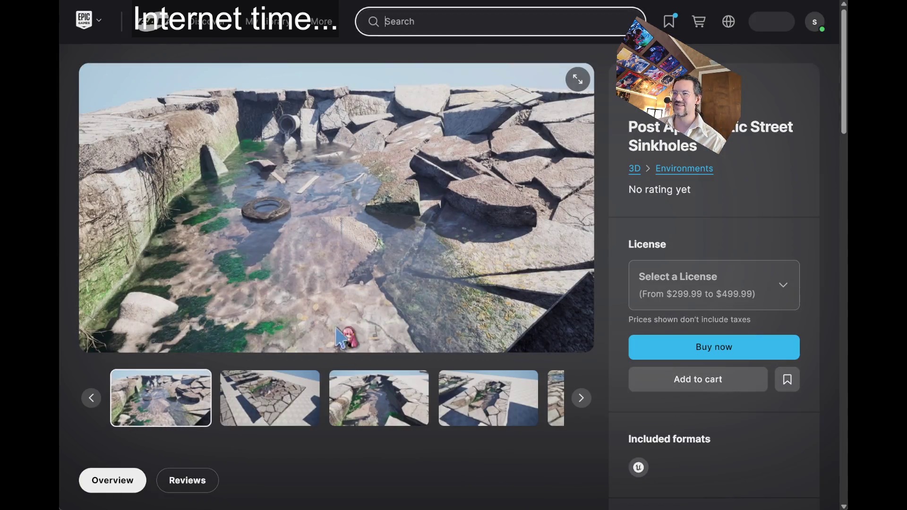
click(255, 400)
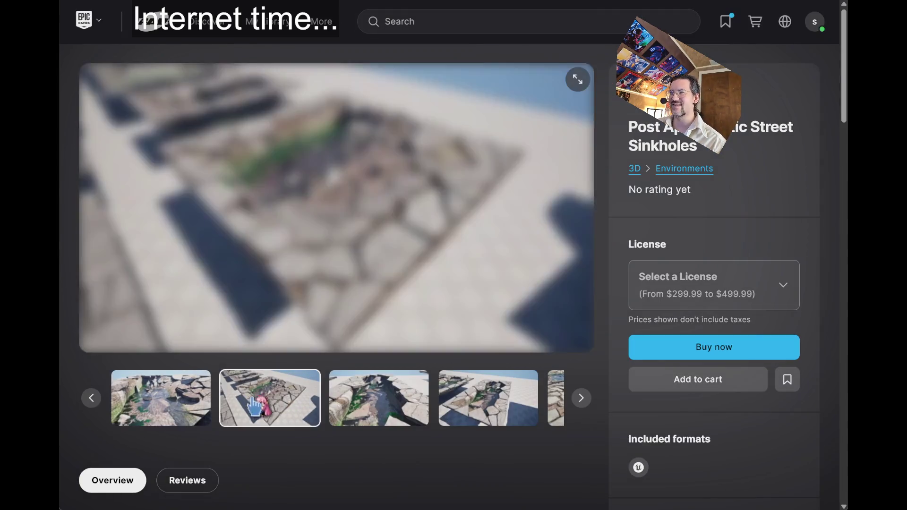
View the third and fourth Sinkholes gallery images, then go back to the results
click(340, 398)
click(439, 415)
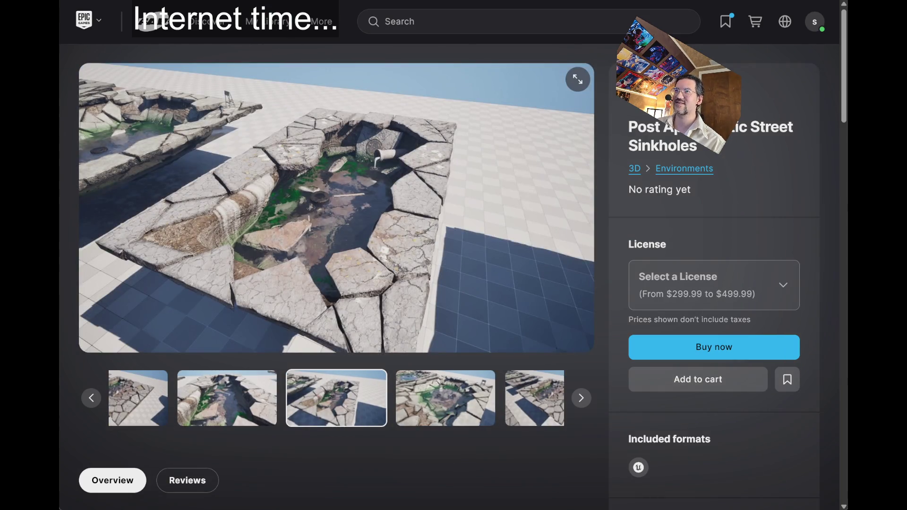
key(alt+Left)
Reopen the Sinkholes page, step backward through six gallery images, and return to the results
scroll(824, 340, down, 5)
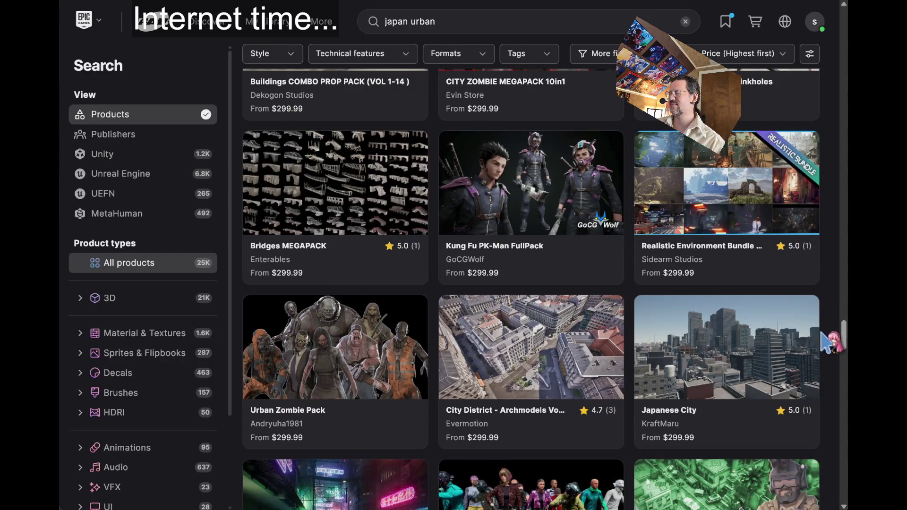
scroll(824, 340, up, 5)
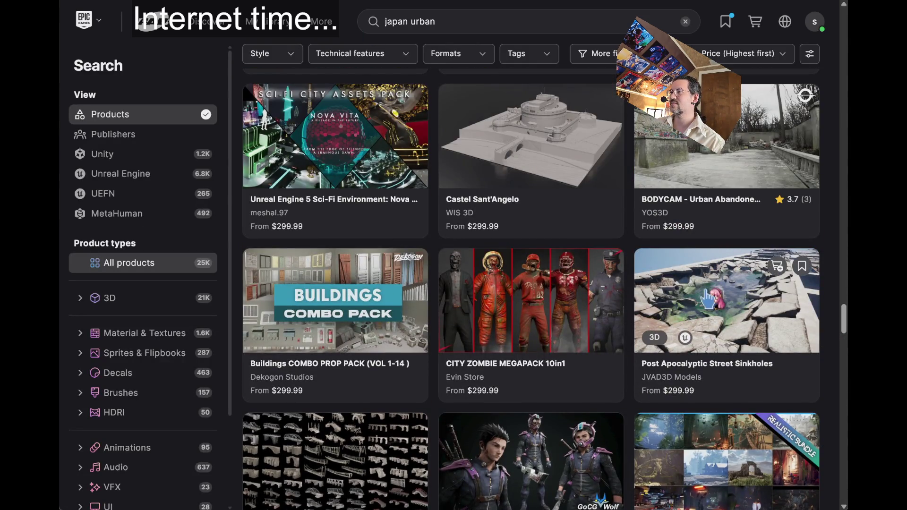
click(342, 216)
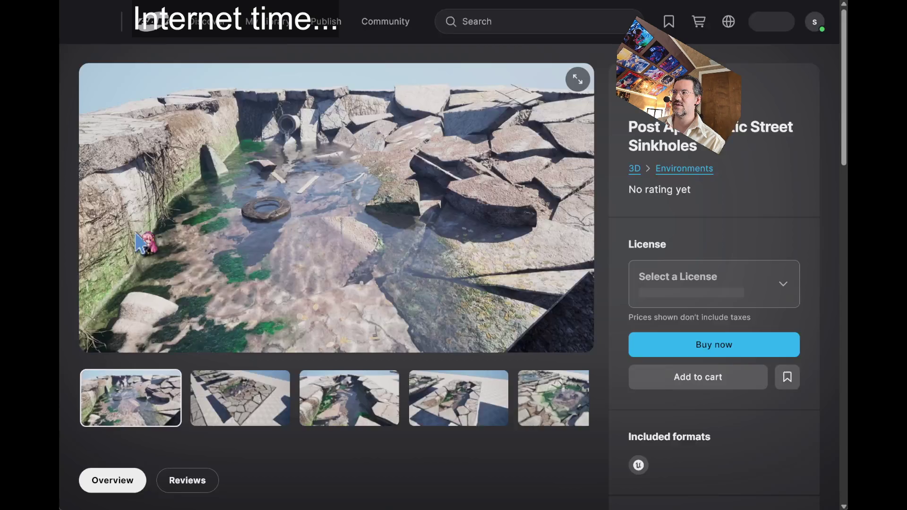
click(95, 399)
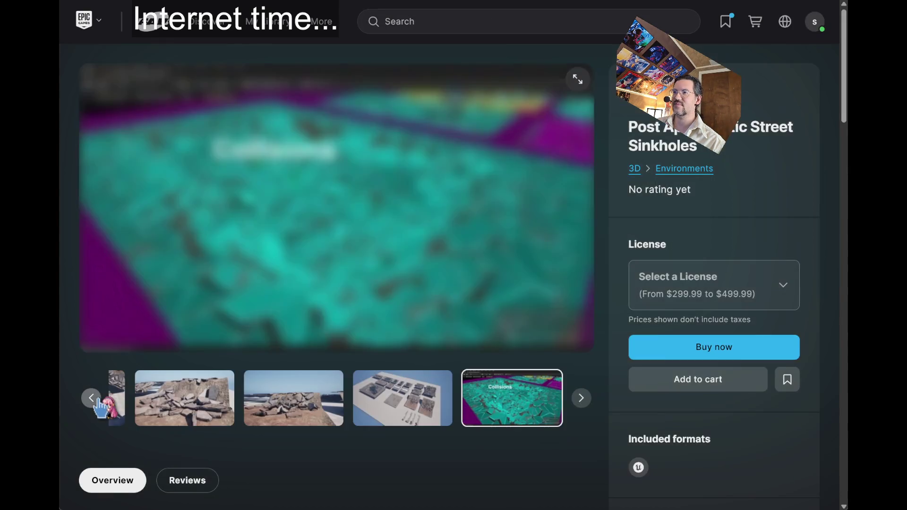
click(94, 399)
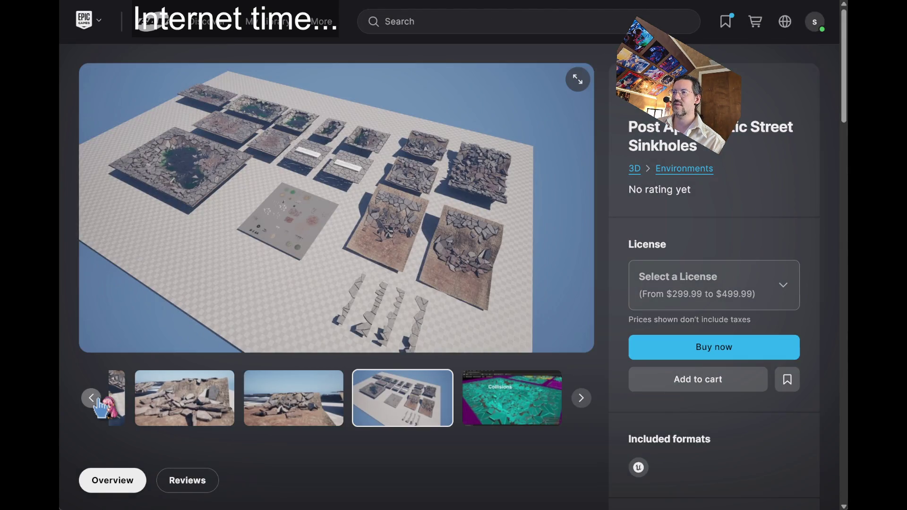
click(94, 399)
click(95, 399)
click(95, 399)
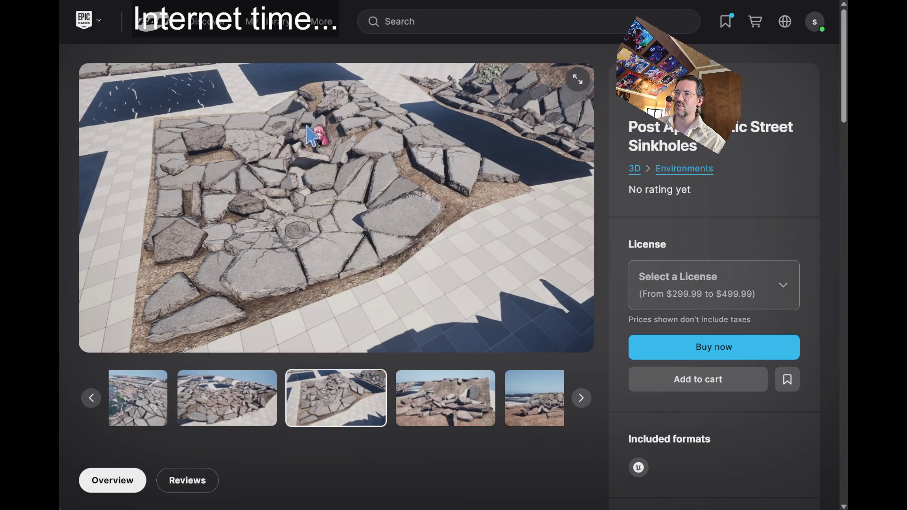
click(95, 399)
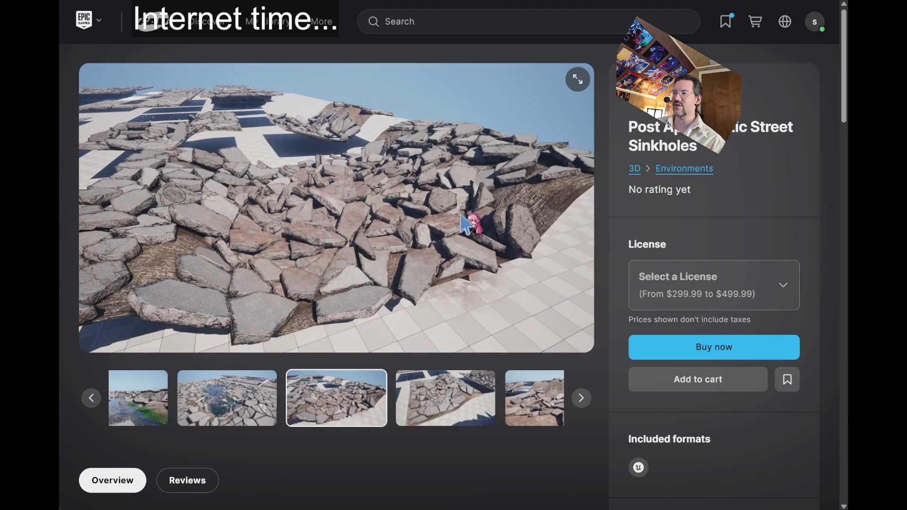
key(alt+Left)
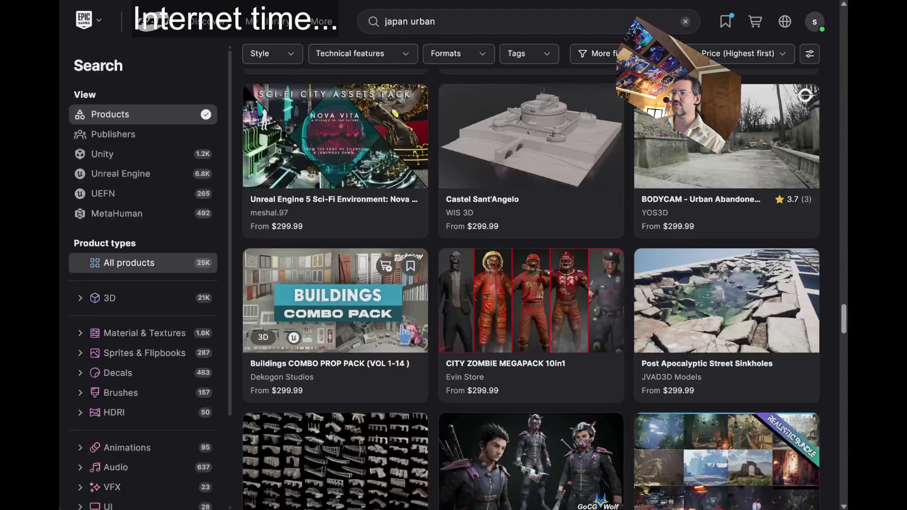
Scroll down the results and open 3DTree's Collection 24 – Japanese Garden (Grow FX + Mesh) listing
scroll(837, 312, down, 8)
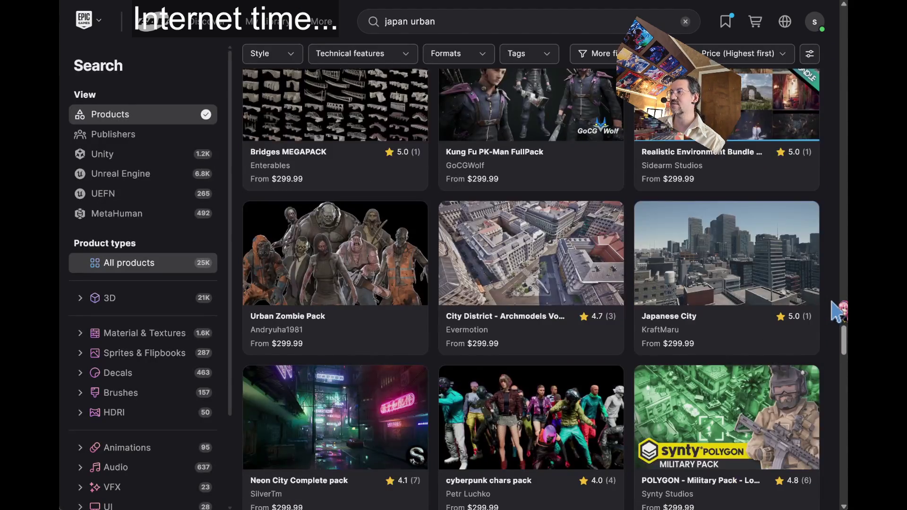
scroll(831, 300, down, 4)
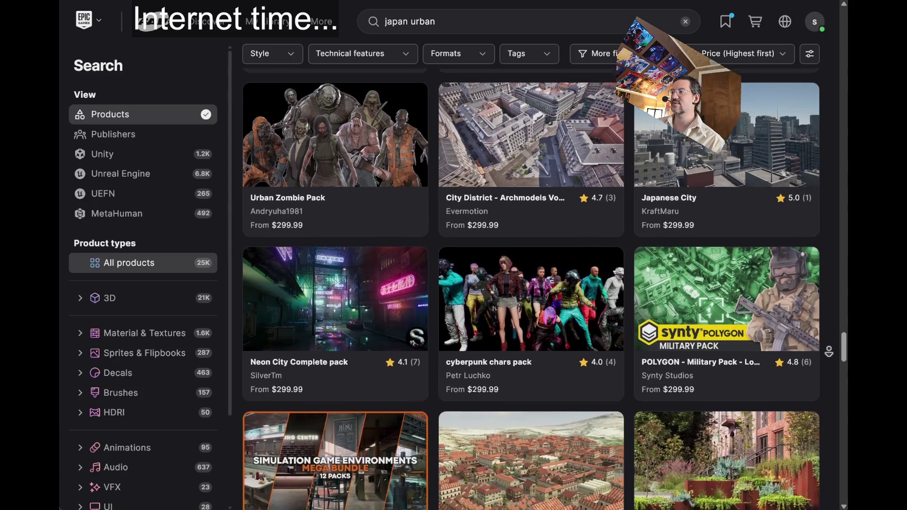
scroll(831, 354, down, 5)
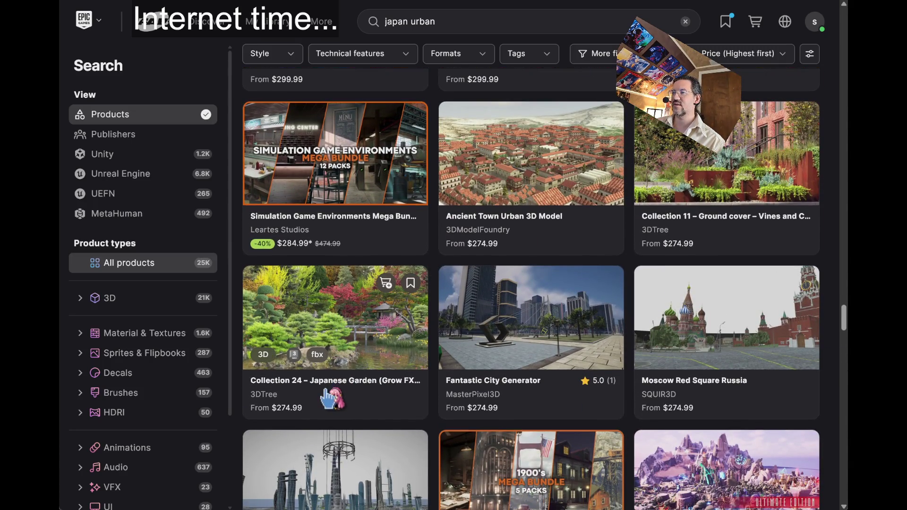
click(314, 326)
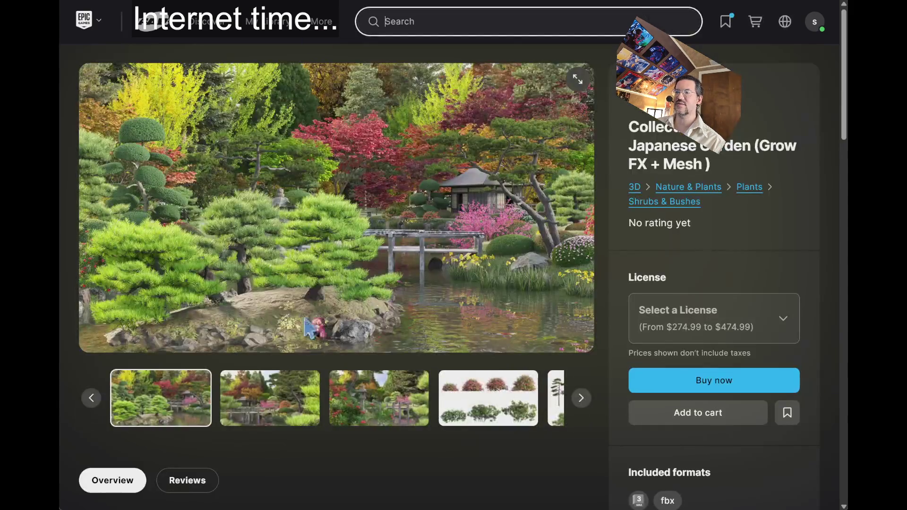
click(244, 413)
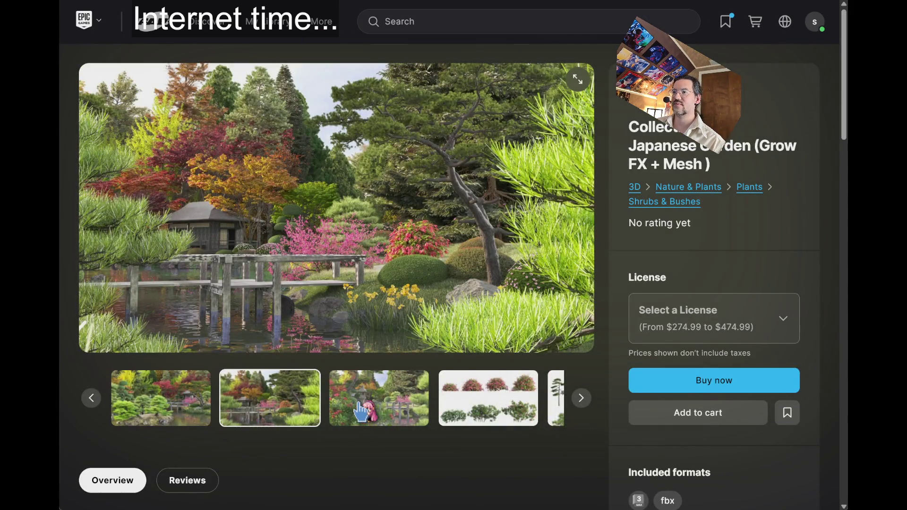
click(361, 412)
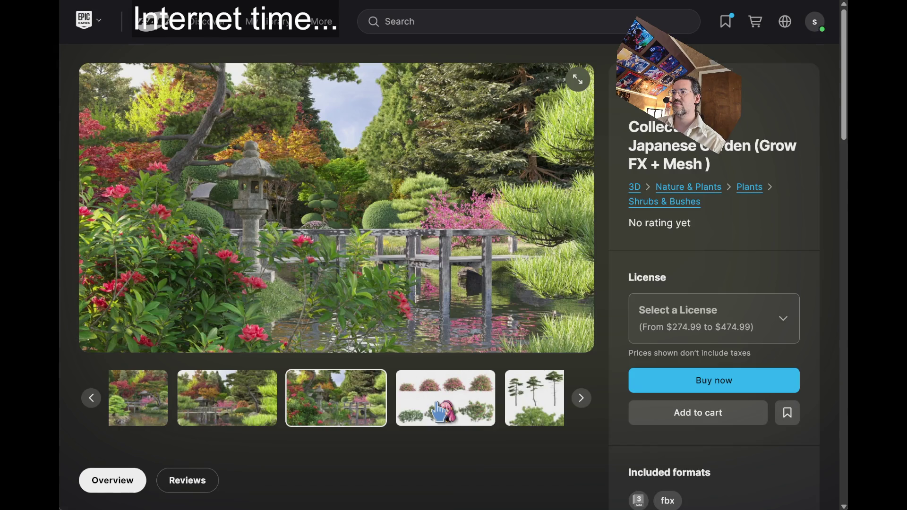
click(438, 405)
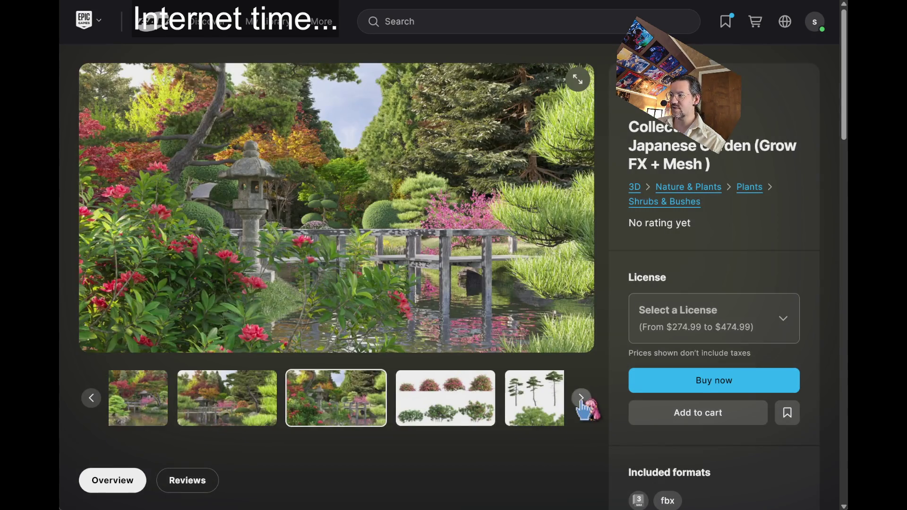
click(581, 403)
click(582, 405)
click(583, 404)
click(582, 405)
click(583, 404)
click(582, 404)
click(582, 404)
click(582, 404)
click(582, 404)
click(582, 404)
click(582, 404)
click(582, 404)
click(582, 404)
click(583, 404)
click(175, 411)
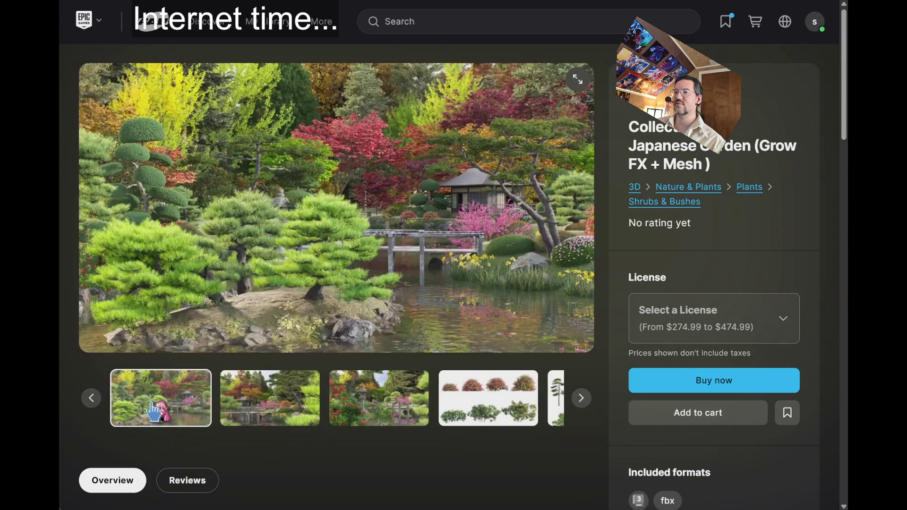
click(91, 399)
click(92, 399)
click(91, 399)
click(91, 399)
click(91, 400)
click(91, 400)
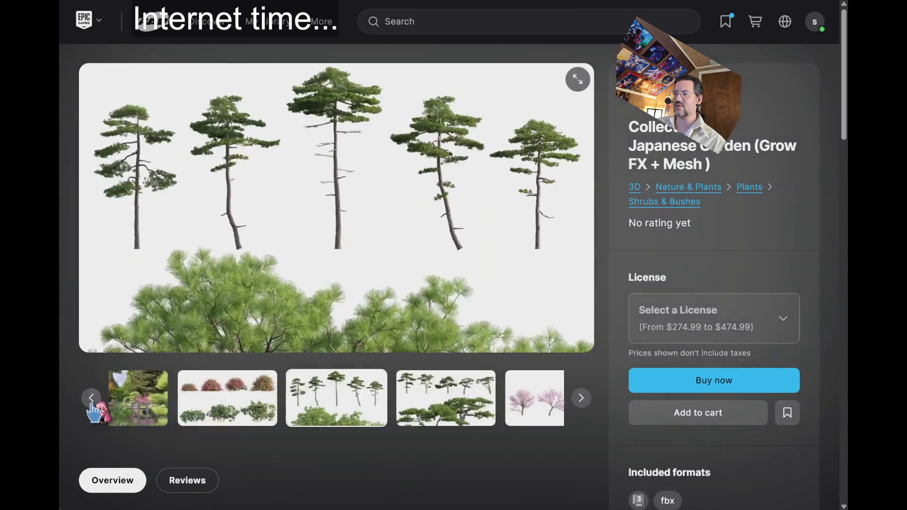
click(91, 399)
click(91, 399)
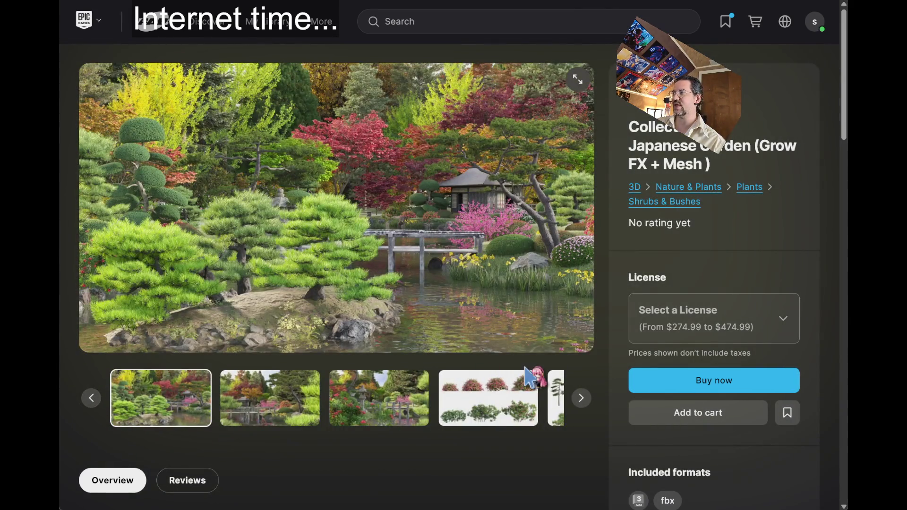
key(alt+Left)
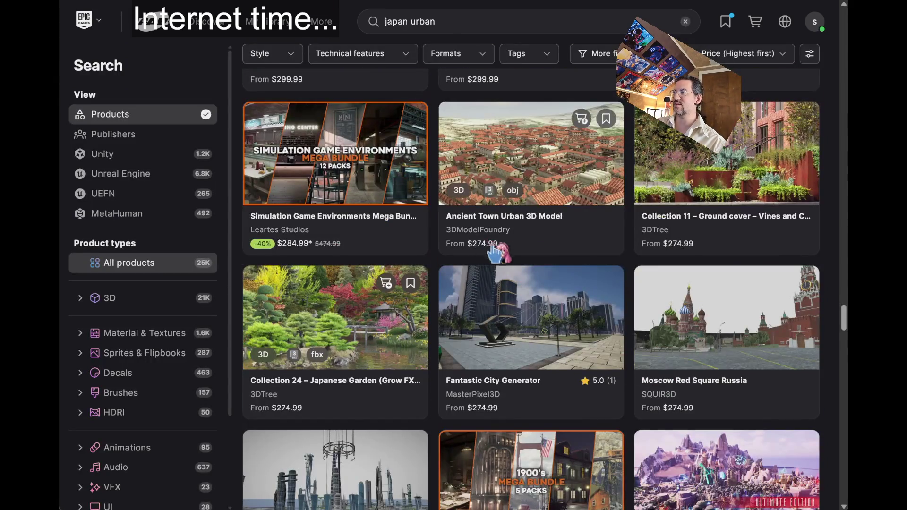
Open the Bridges MEGAPACK page and page through its stone, wooden, steel and rope bridge images
scroll(727, 357, up, 6)
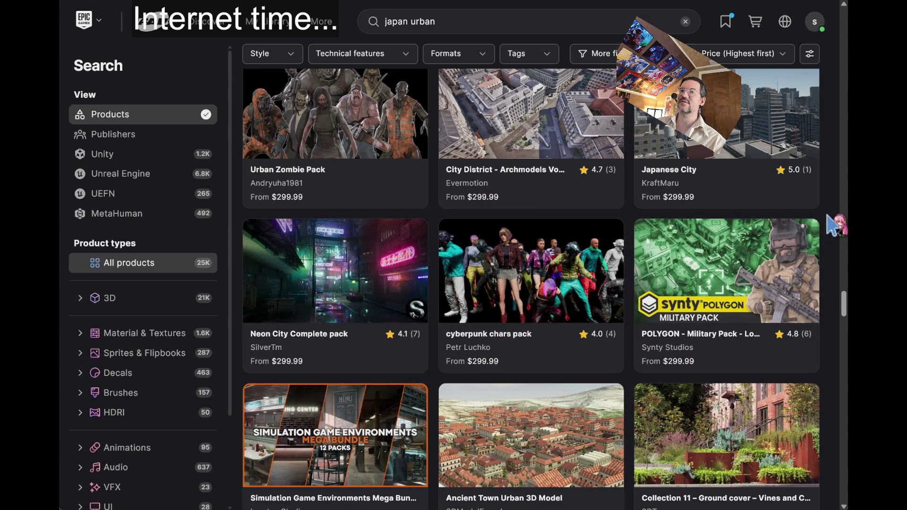
scroll(832, 225, down, 8)
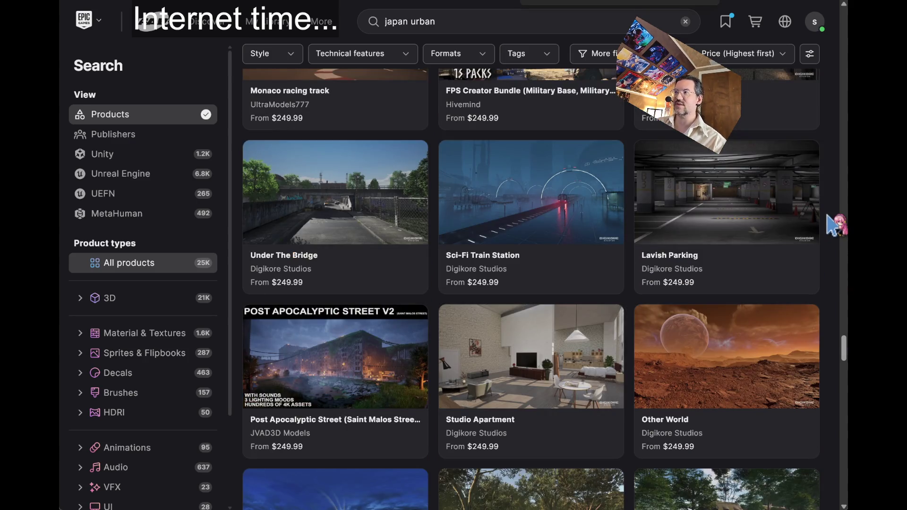
scroll(832, 226, up, 8)
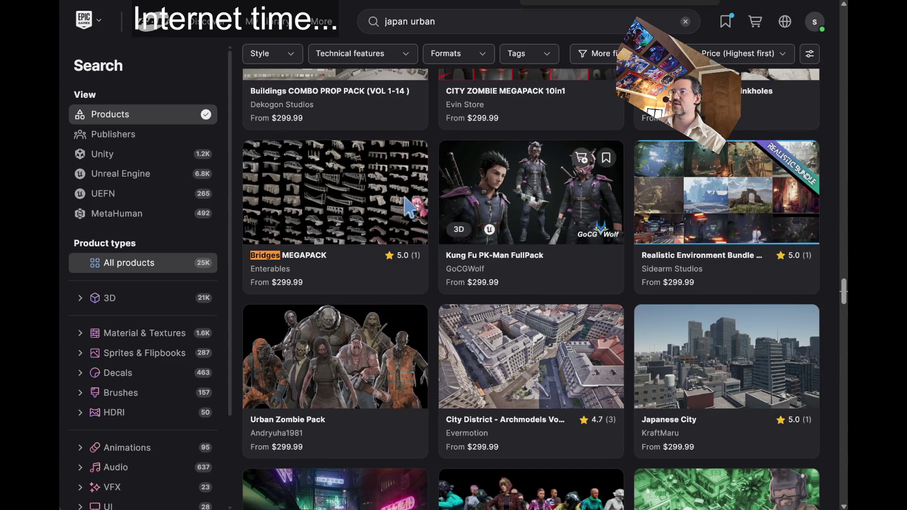
click(343, 189)
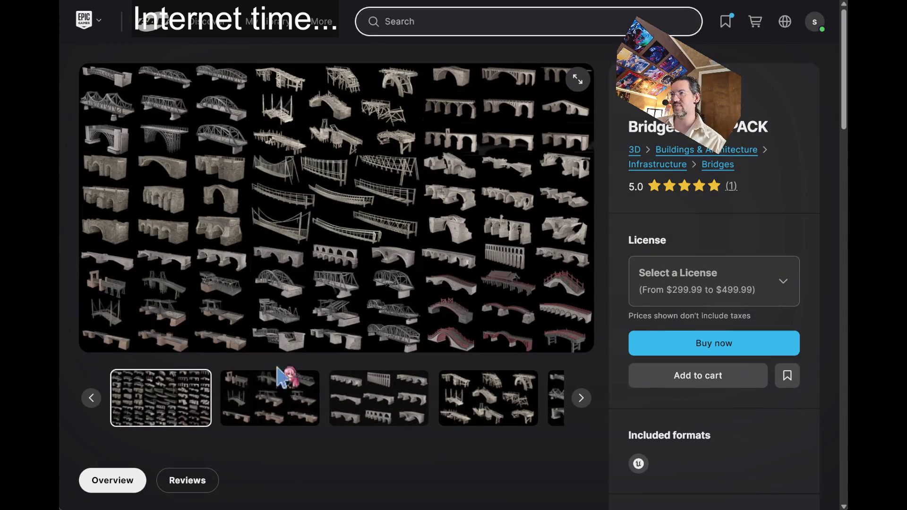
click(260, 415)
click(354, 419)
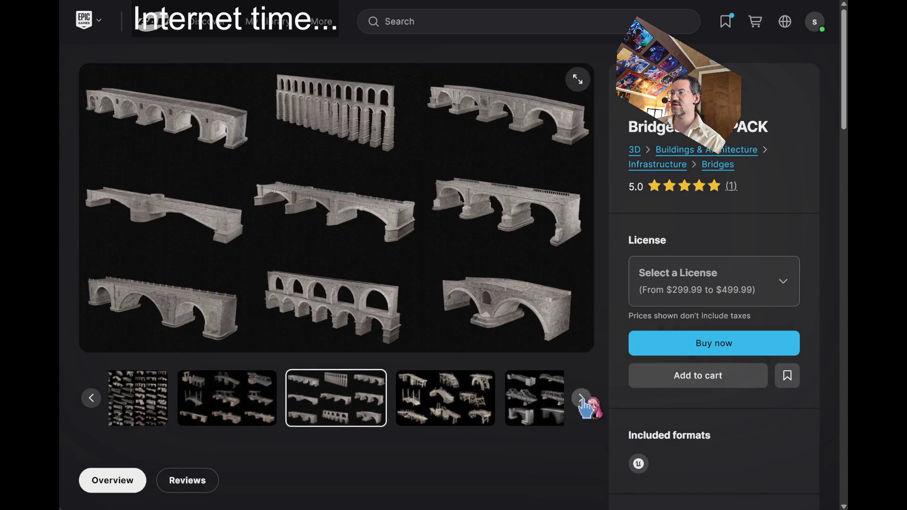
click(583, 400)
click(584, 401)
click(584, 401)
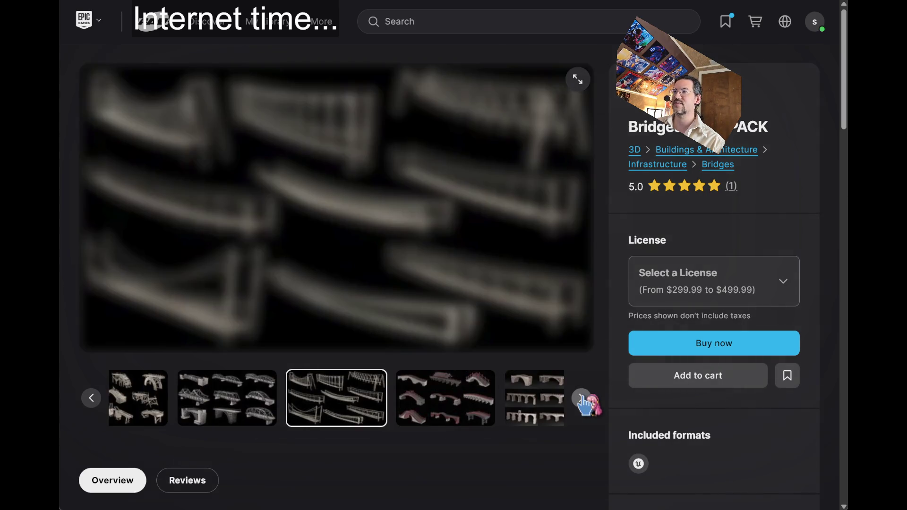
click(583, 400)
click(583, 401)
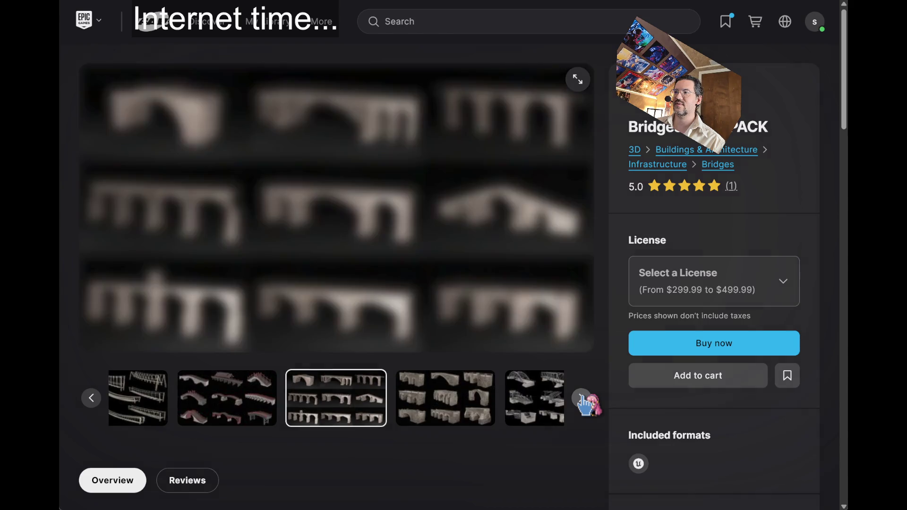
click(583, 401)
click(583, 400)
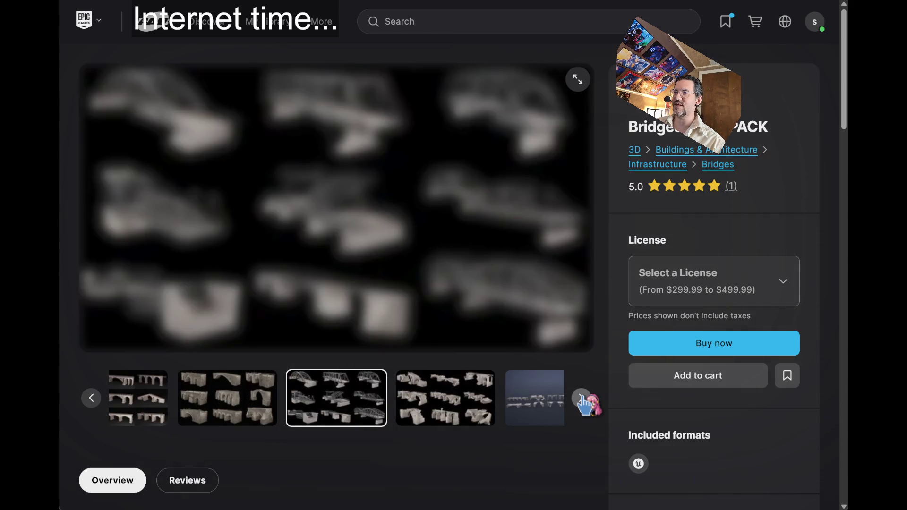
click(583, 401)
Keep paging to the all-bridge-types overview image, then go back to the 'japan urban' results
click(584, 401)
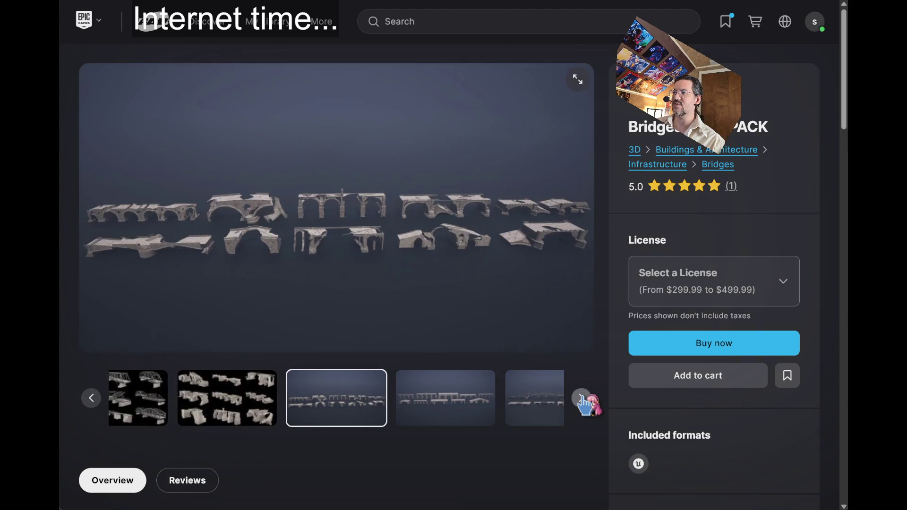
click(583, 401)
click(583, 401)
click(583, 401)
click(583, 400)
click(584, 401)
click(583, 400)
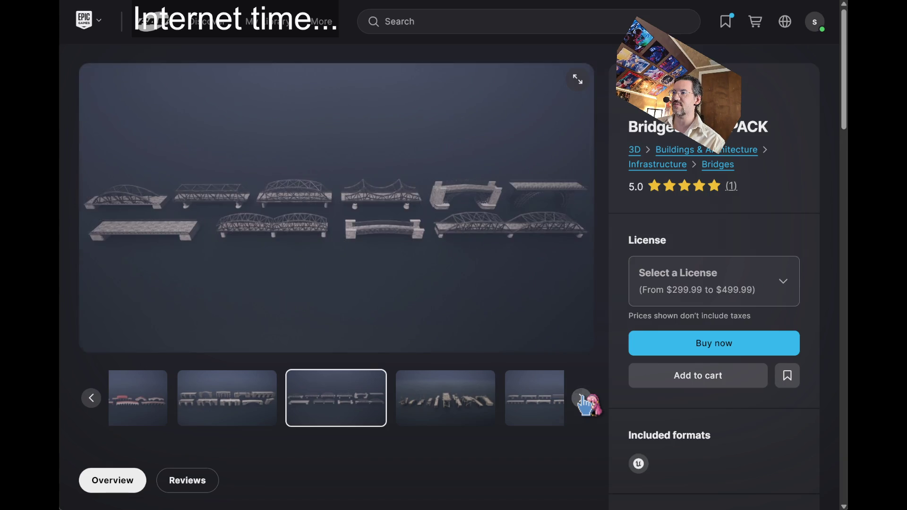
click(583, 401)
click(583, 401)
click(583, 400)
click(583, 400)
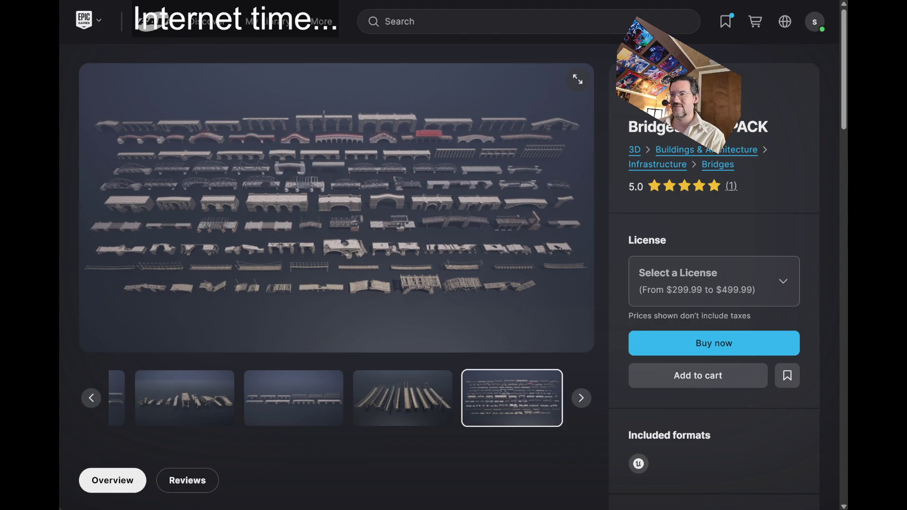
key(alt+Left)
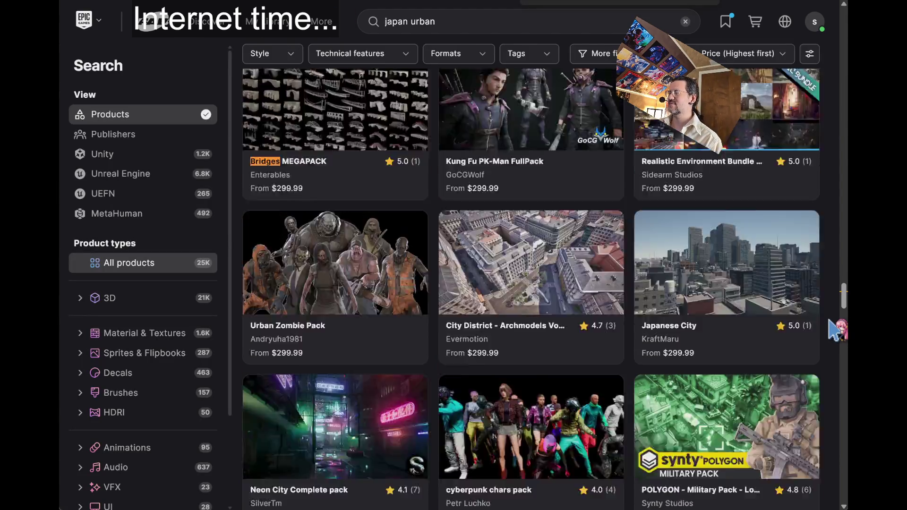
Scroll down to the KitBash3D Lovecraft, London and Japanese Neighborhoods cards and open Lovecraft
scroll(836, 330, down, 8)
scroll(836, 331, down, 4)
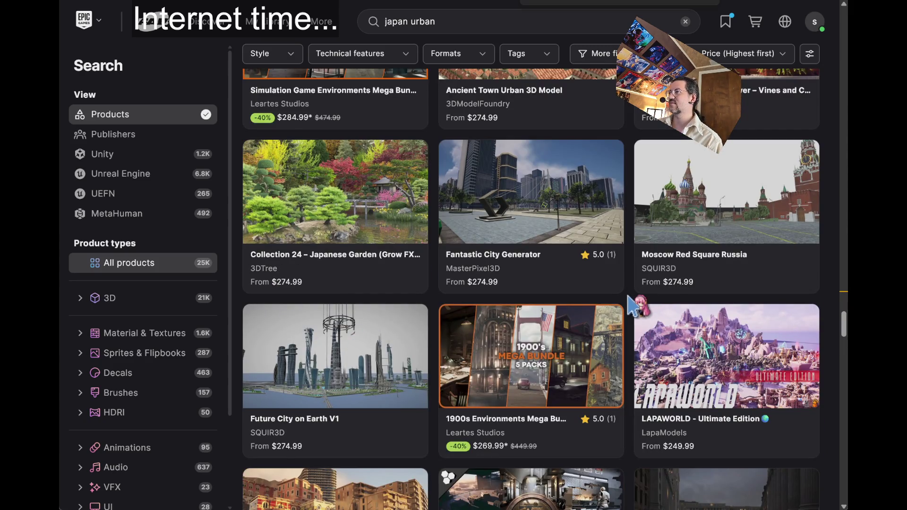
scroll(633, 305, down, 4)
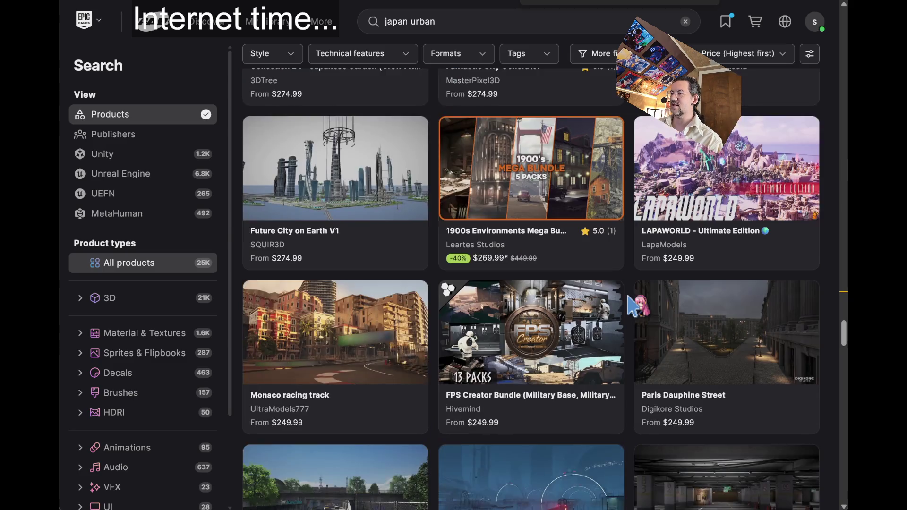
scroll(633, 305, down, 2)
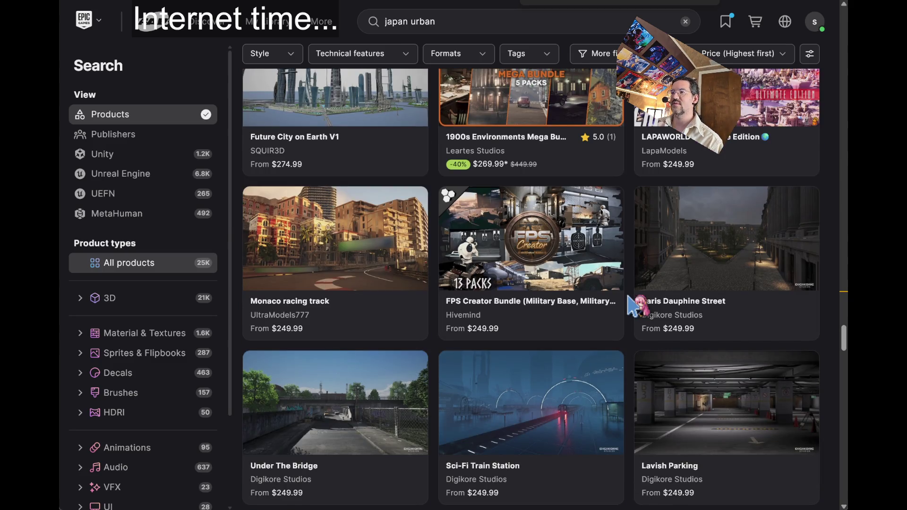
scroll(633, 306, down, 5)
scroll(633, 306, up, 3)
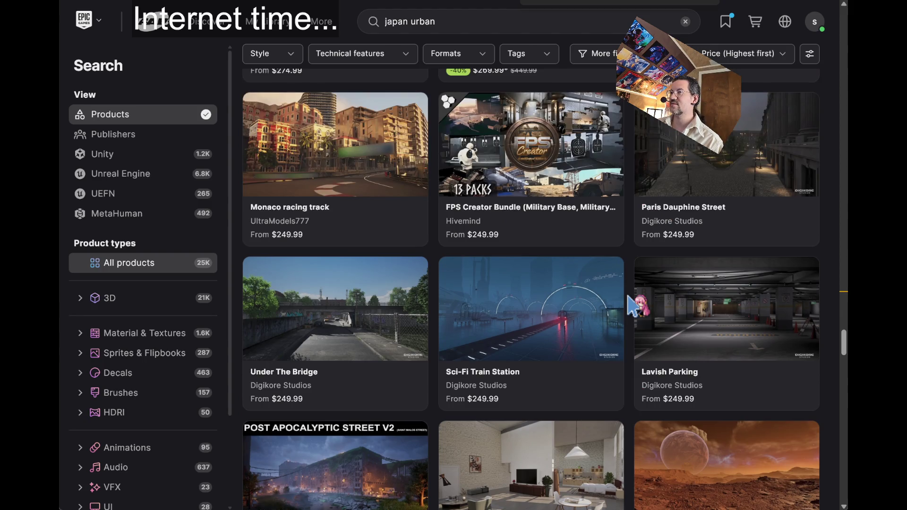
scroll(628, 305, down, 4)
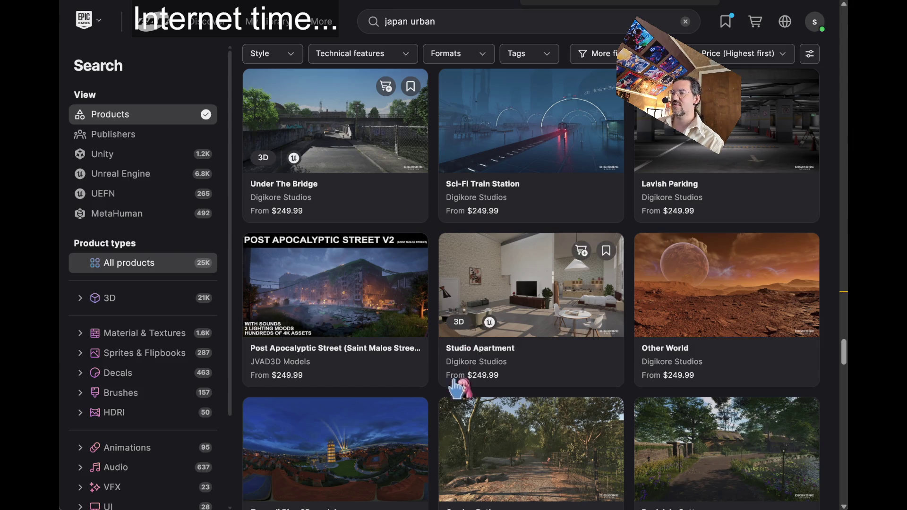
scroll(442, 400, down, 4)
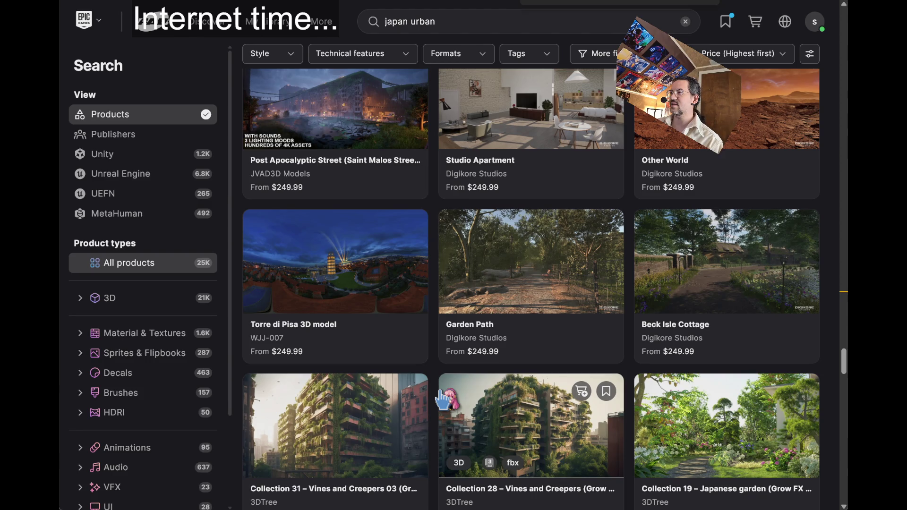
scroll(489, 307, down, 4)
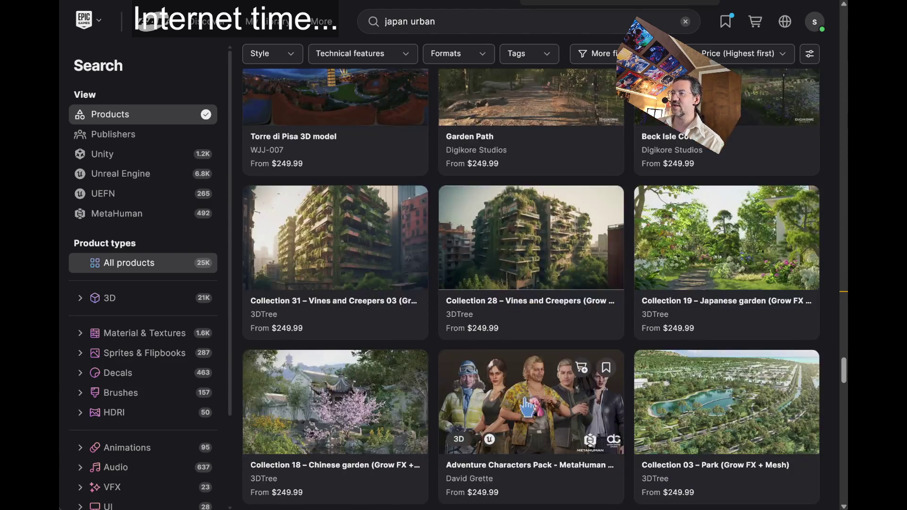
scroll(376, 381, down, 2)
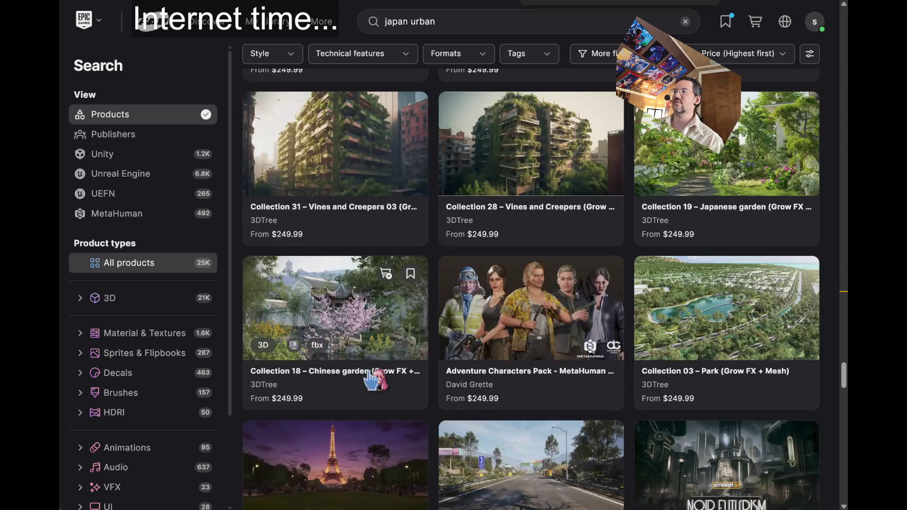
scroll(406, 385, down, 6)
scroll(433, 331, down, 6)
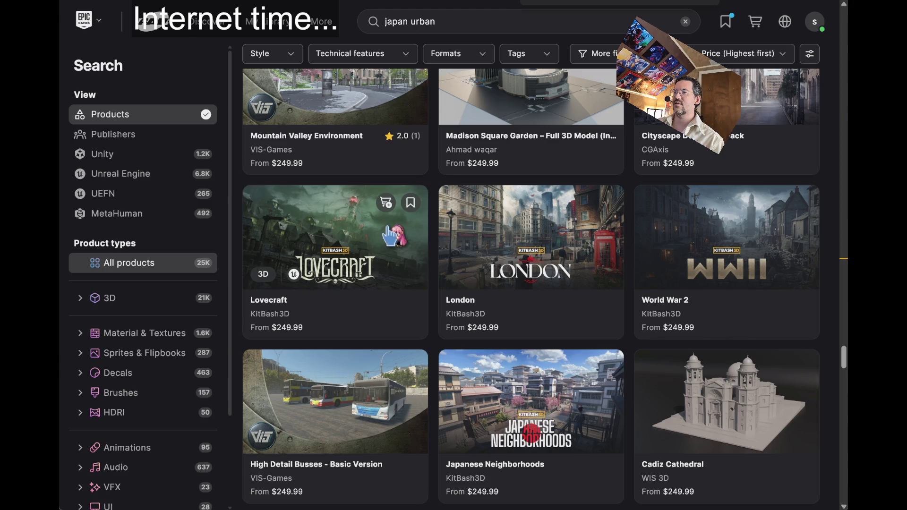
click(335, 259)
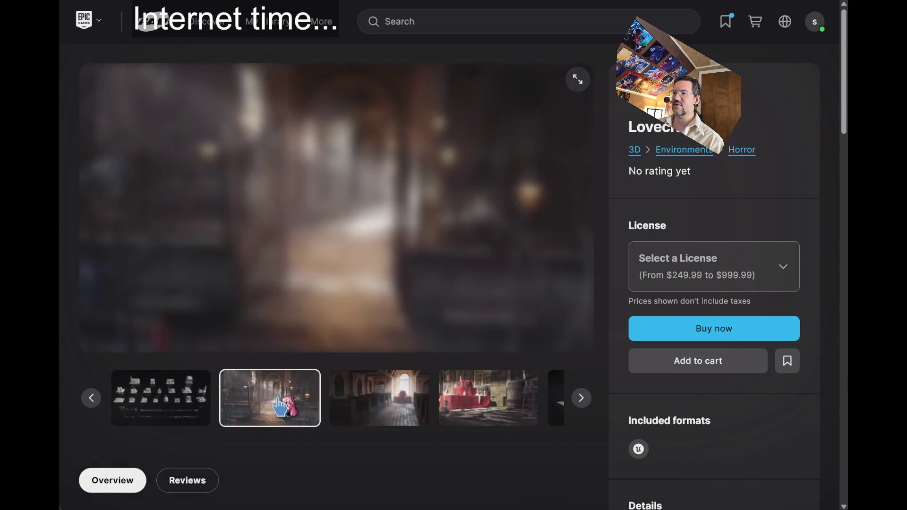
Page through the Lovecraft gallery from the church interior to the large clapboard house
click(373, 416)
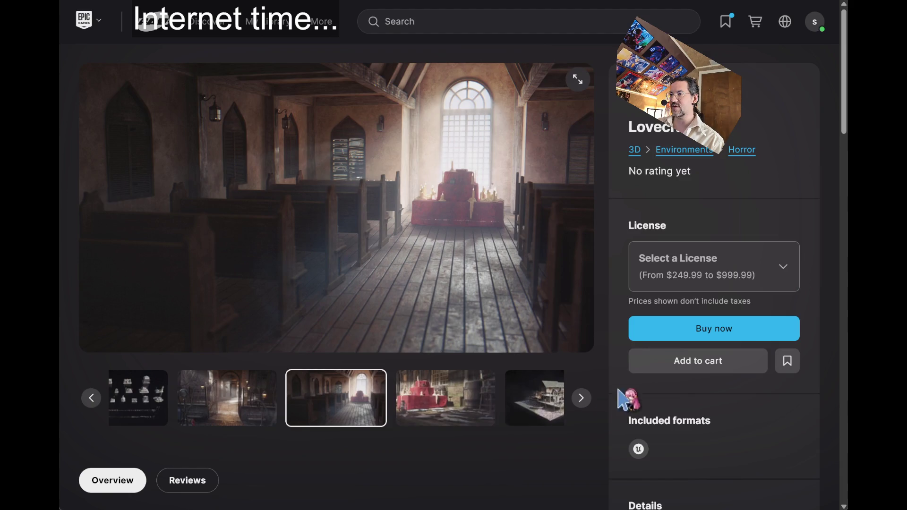
click(584, 399)
click(584, 401)
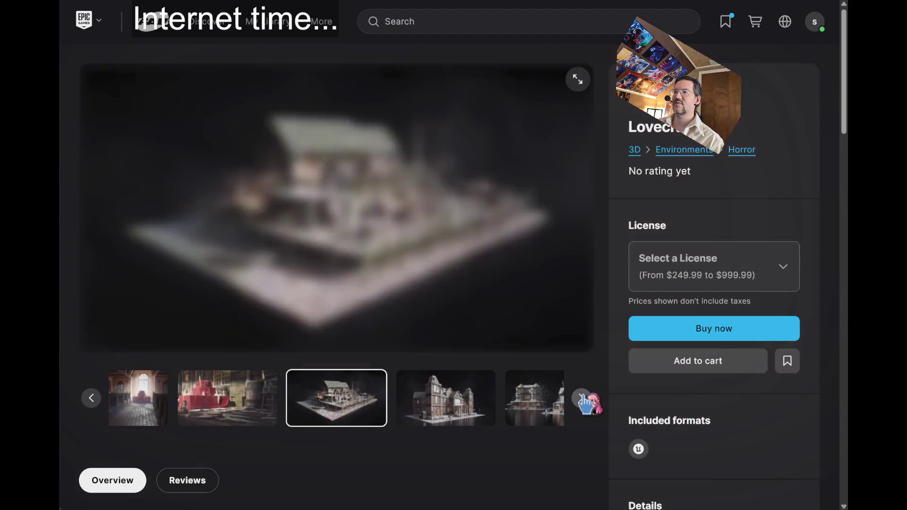
click(584, 400)
click(584, 401)
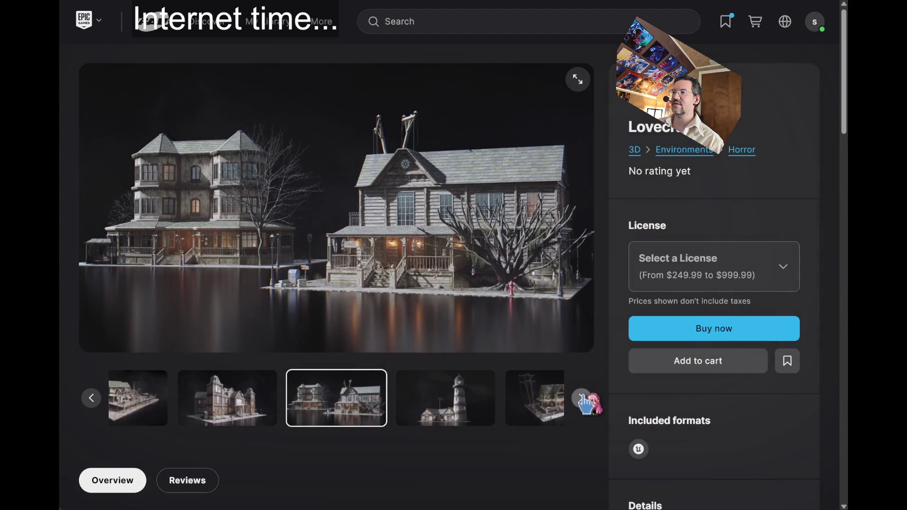
click(585, 401)
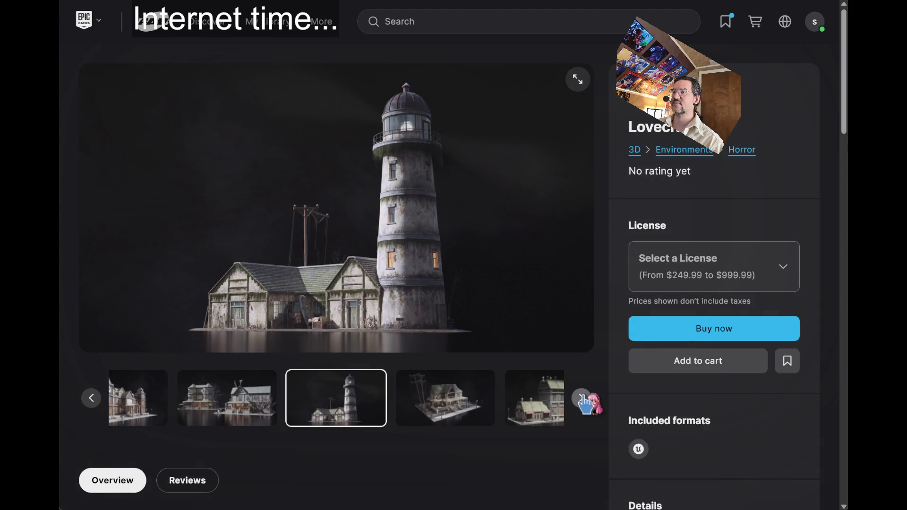
click(585, 401)
click(585, 401)
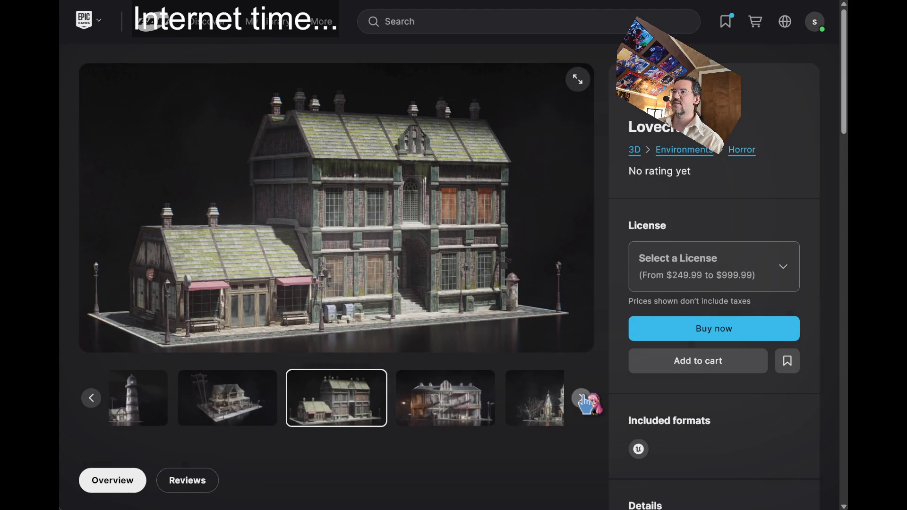
click(585, 401)
click(585, 401)
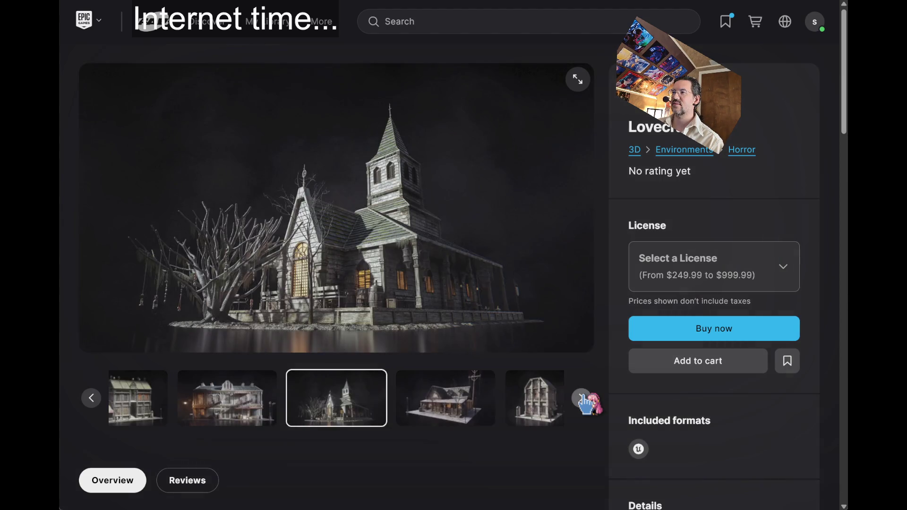
click(585, 401)
click(584, 400)
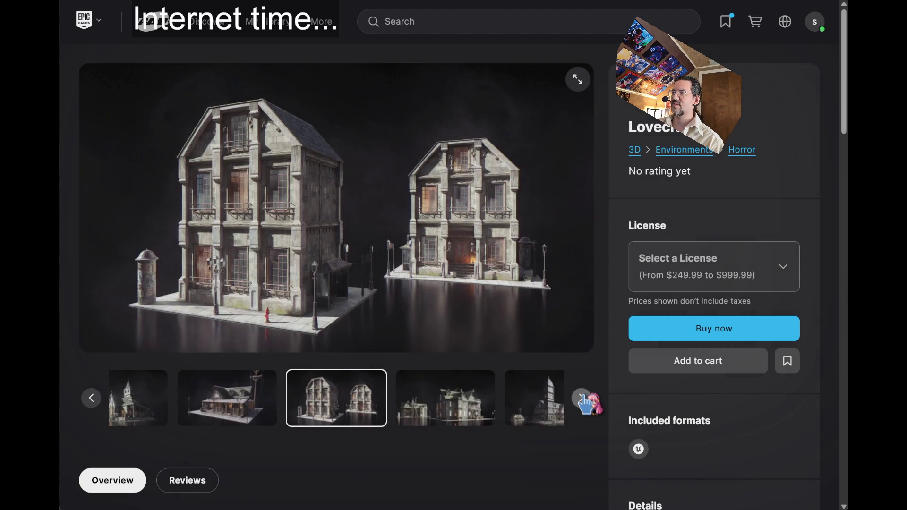
click(584, 401)
Continue past the ritual circle to the buildings overview, then return to the 'japan urban' results
click(585, 401)
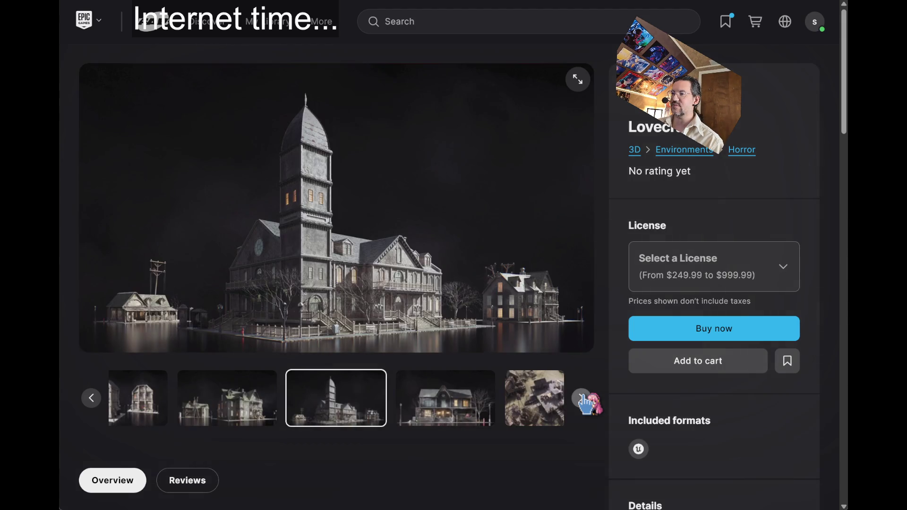
click(584, 400)
click(585, 400)
click(585, 401)
click(584, 400)
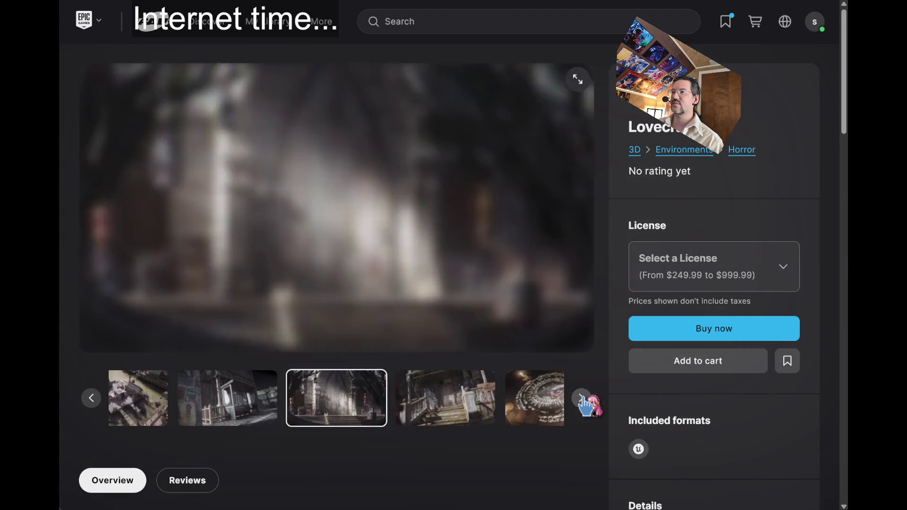
click(585, 401)
click(585, 400)
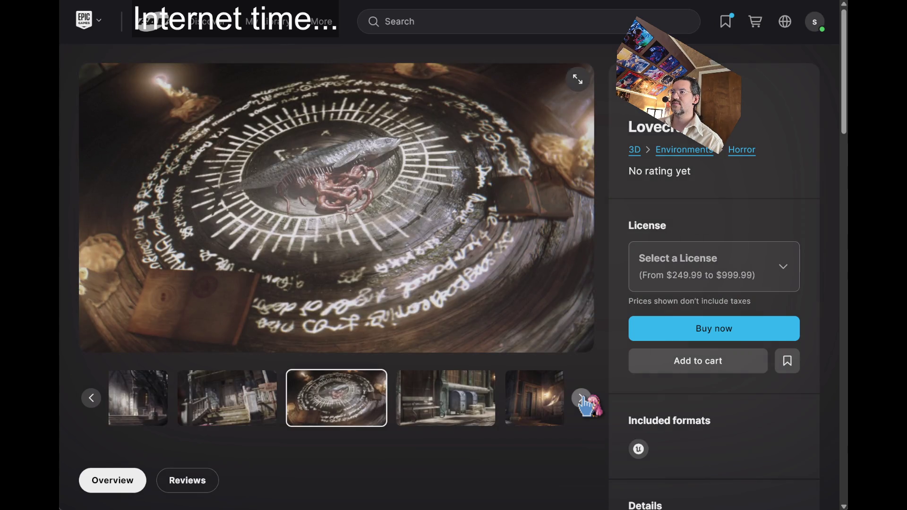
click(585, 401)
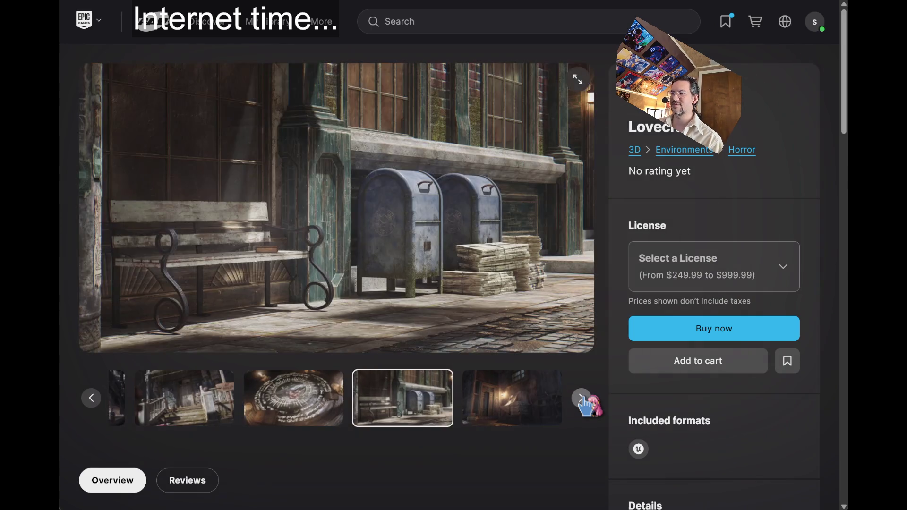
click(585, 400)
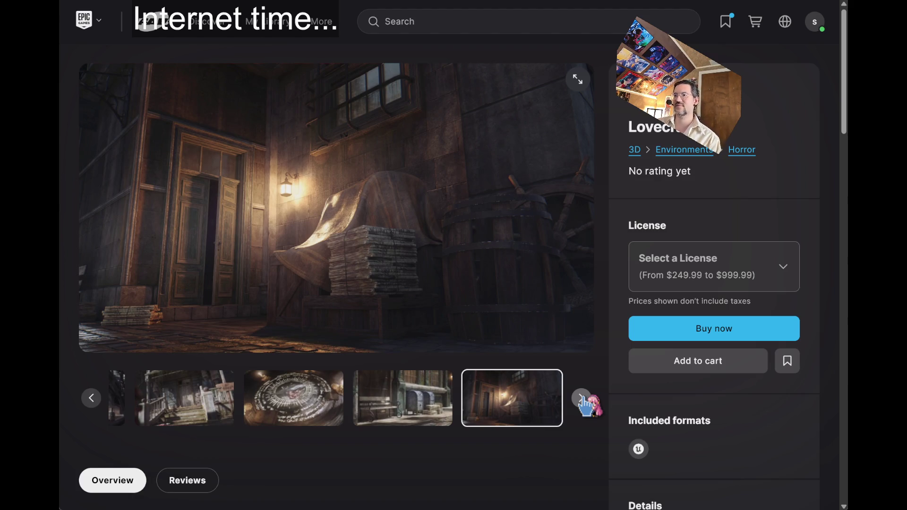
click(585, 401)
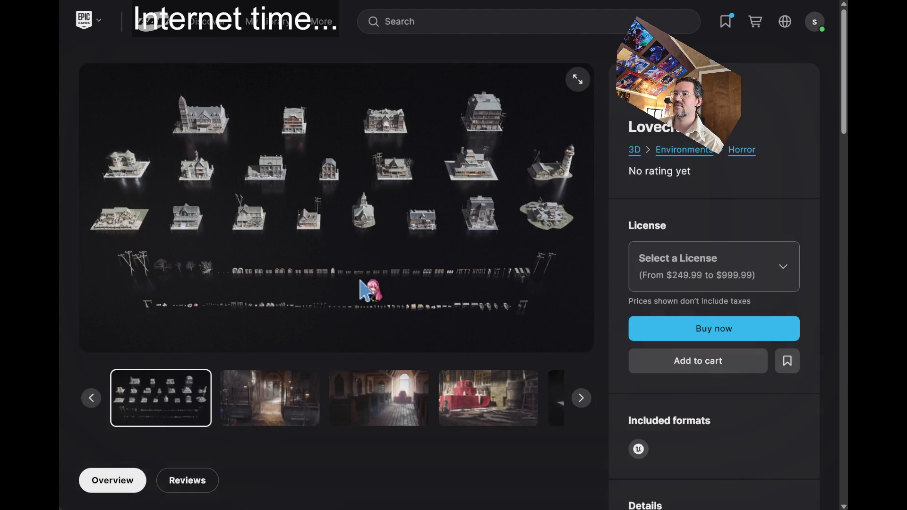
click(584, 402)
key(alt+Left)
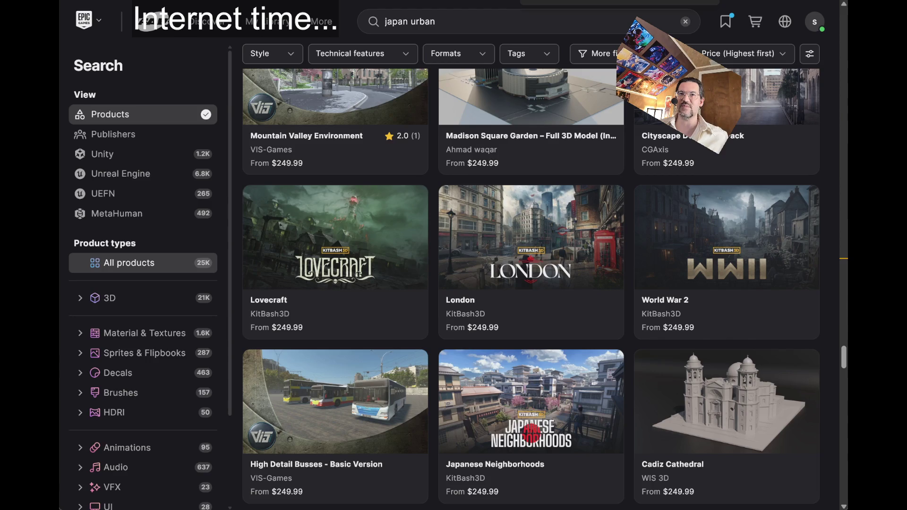
Open a new Chrome tab
key(ctrl+t)
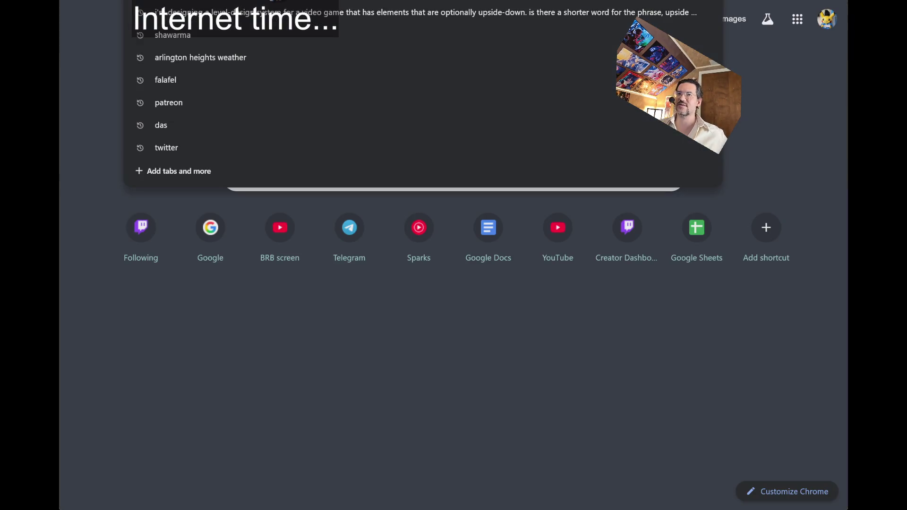
Go to YouTube and play the Poly Bridge Official Trailer
text(y)
key(Return)
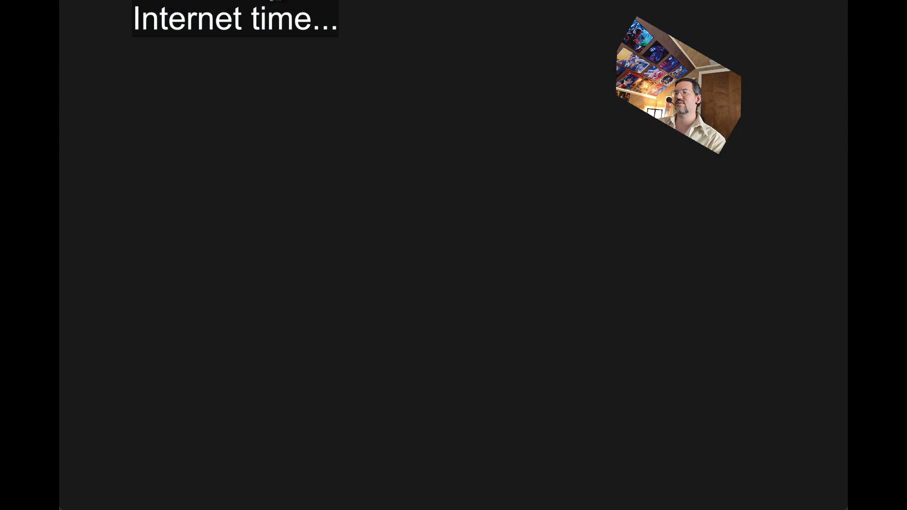
click(612, 83)
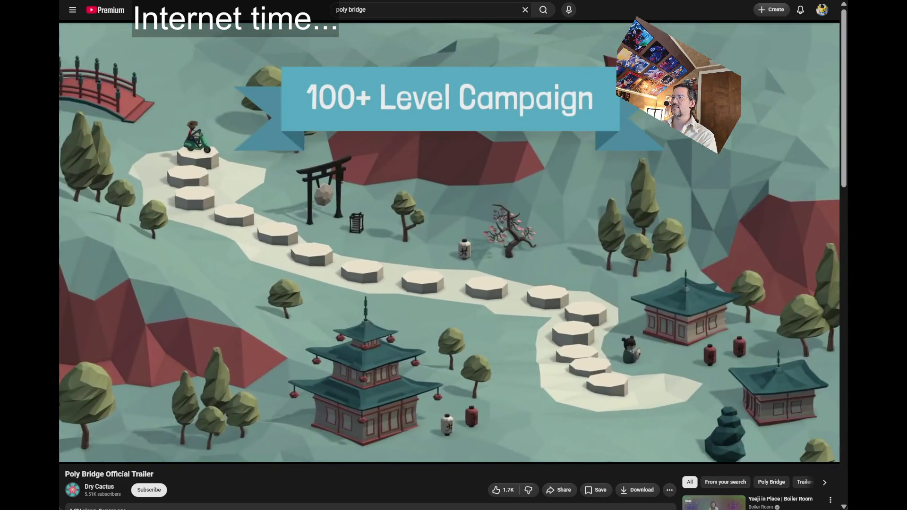
Scroll below the video, then start a new tab search for 'poly bri'
scroll(492, 260, down, 3)
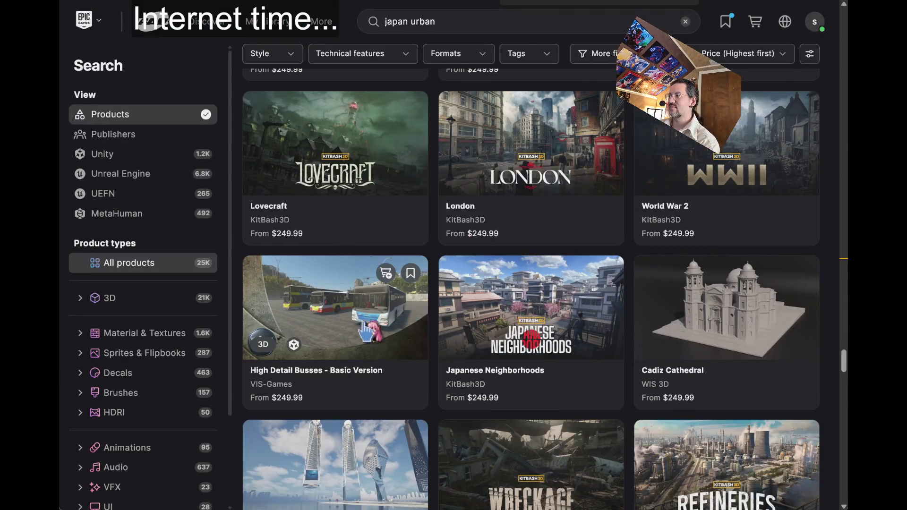
scroll(365, 331, down, 2)
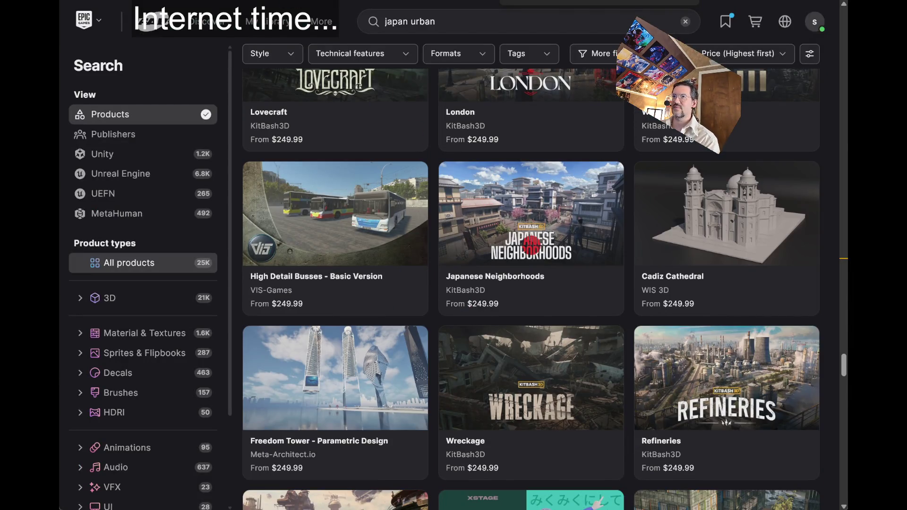
key(ctrl+t)
text(poly bri)
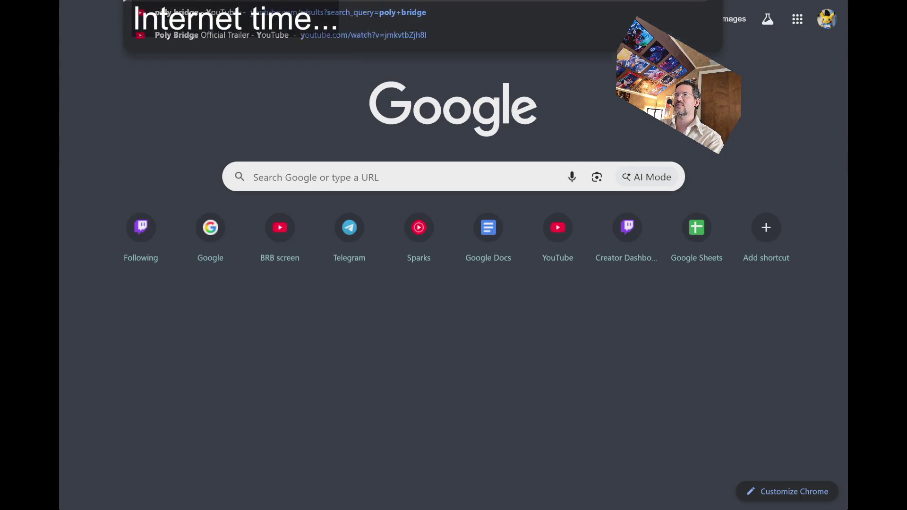
Search YouTube for poly bridge and play the Poly Bridge Original Soundtrack video
key(Return)
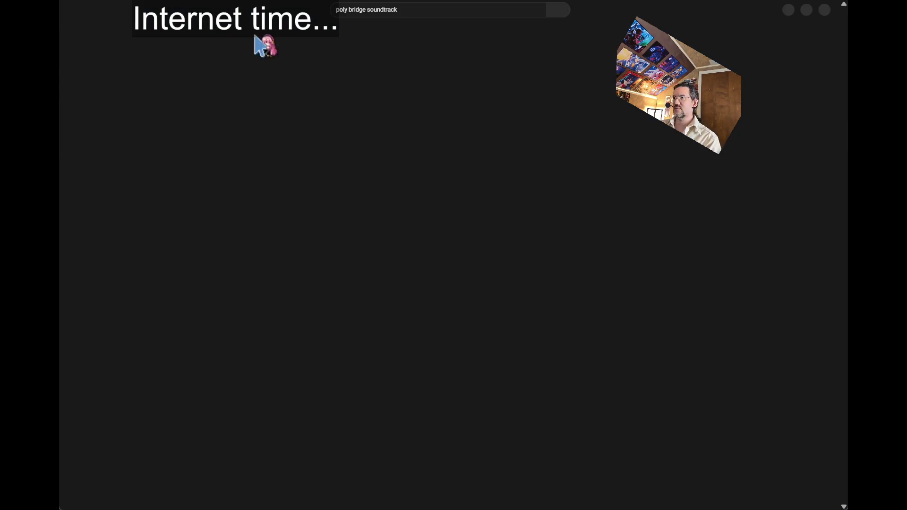
click(490, 59)
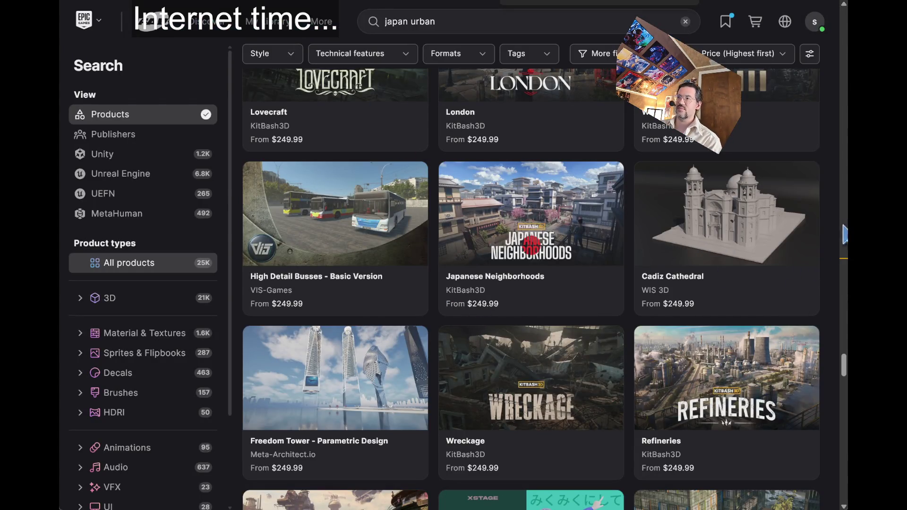
Scroll the price-sorted results down to the $249.99 City in the Sky, Shogun and Brutalist 2055 packs
scroll(831, 218, down, 2)
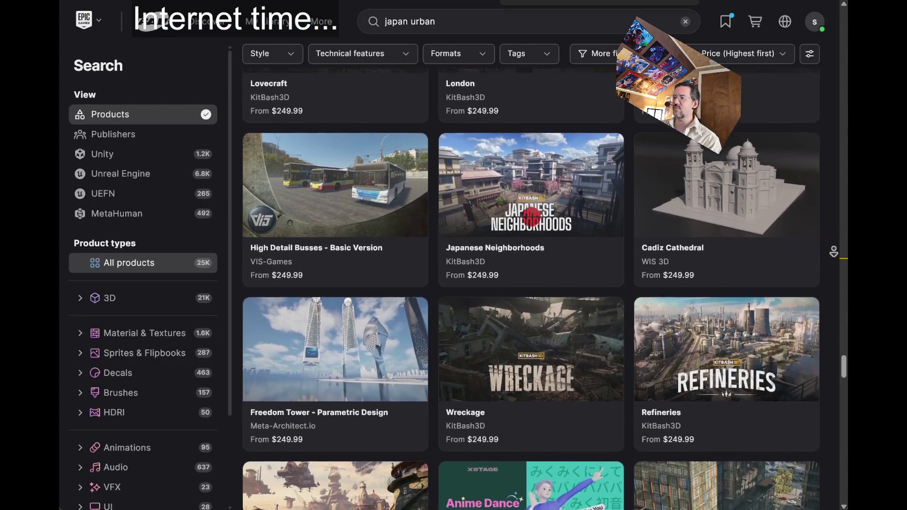
scroll(833, 251, down, 2)
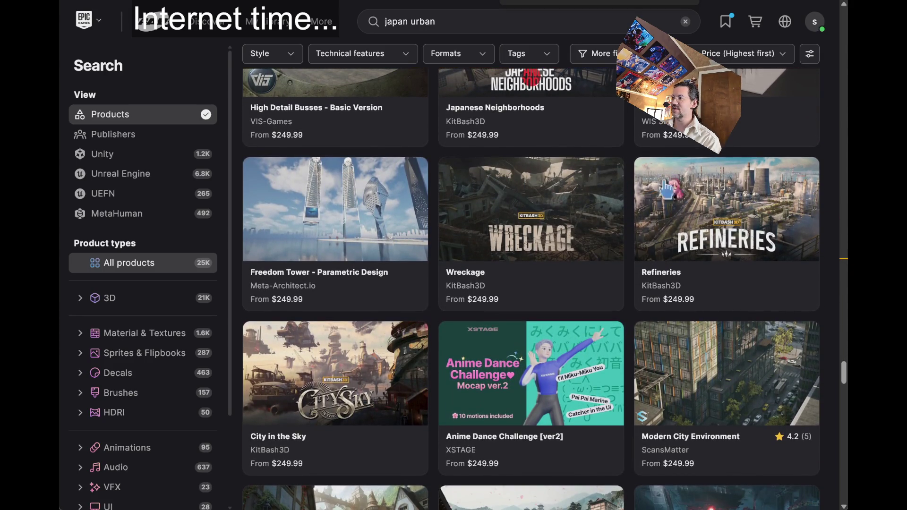
scroll(833, 172, down, 1)
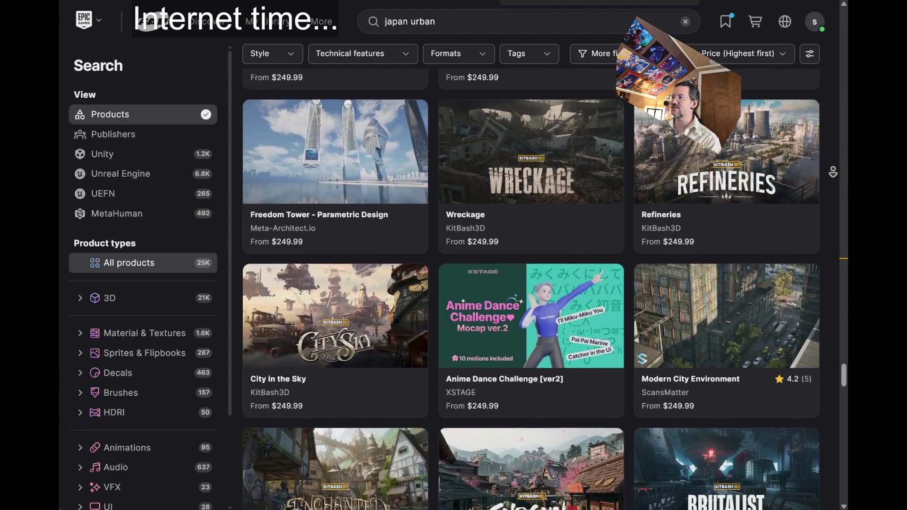
click(519, 164)
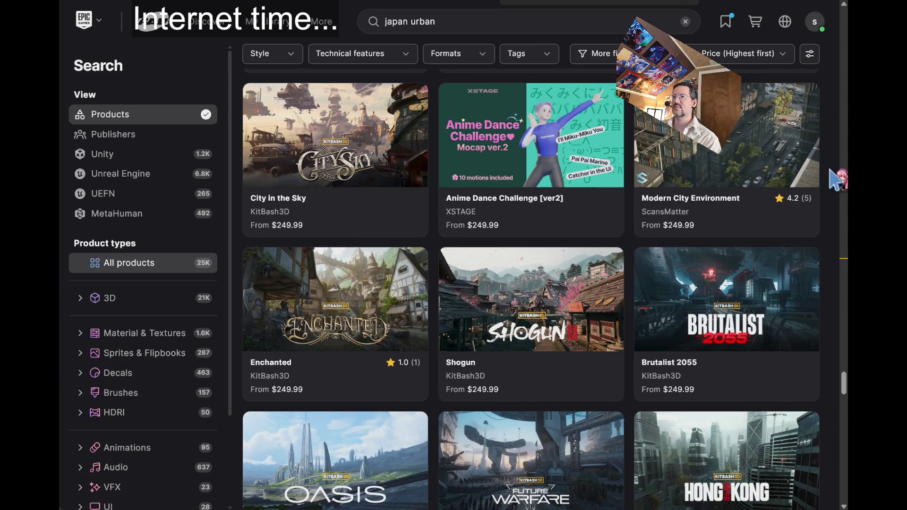
scroll(325, 141, up, 2)
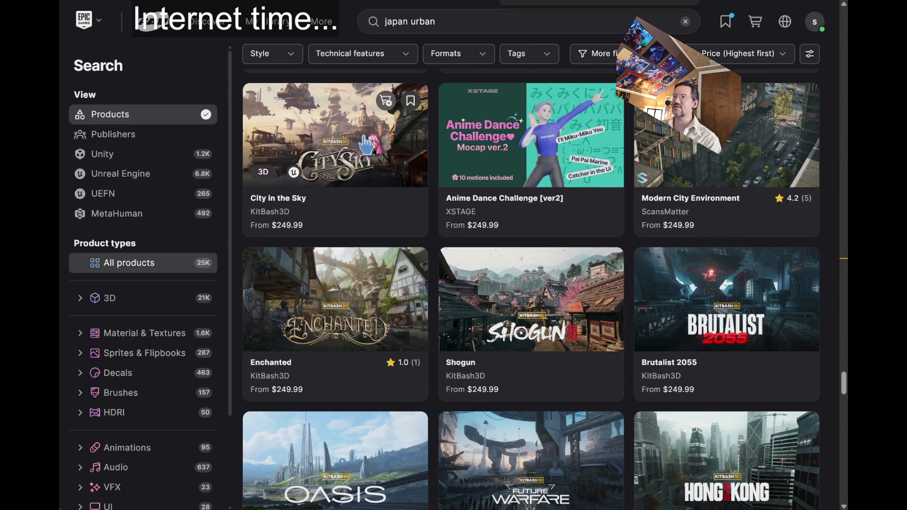
scroll(371, 144, down, 1)
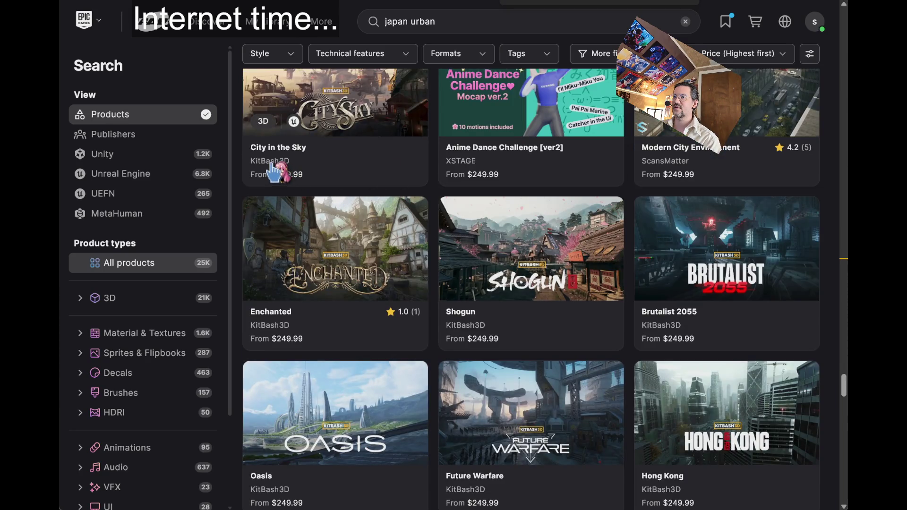
Open the KitBash3D publisher's product listing and scroll through it
click(271, 161)
scroll(470, 199, down, 2)
scroll(351, 269, up, 2)
scroll(352, 265, down, 4)
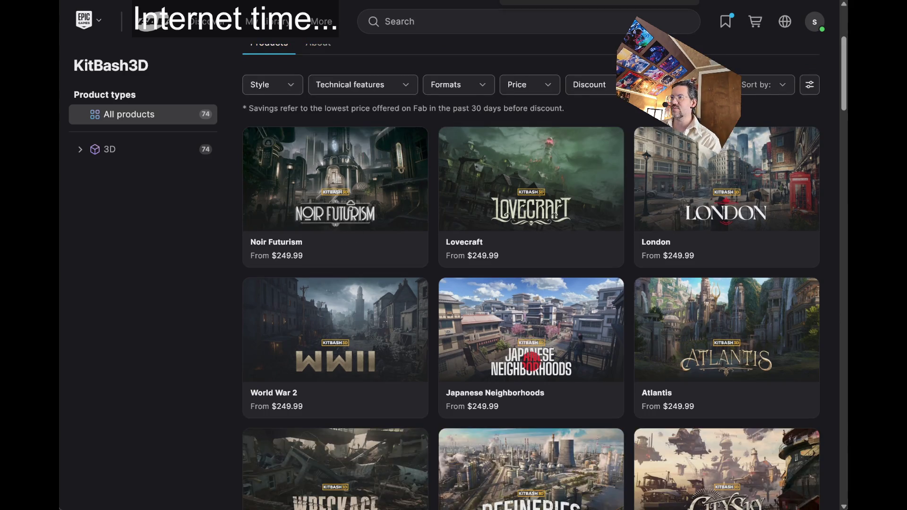
scroll(207, 270, up, 1)
Open Noir Futurism and page its gallery forward to the hotel and domed building renders
click(331, 203)
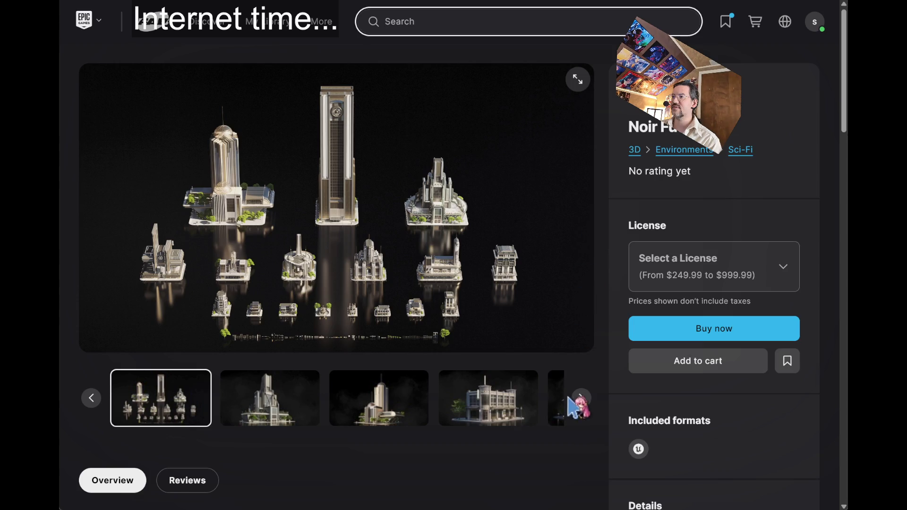
click(581, 399)
click(581, 399)
click(581, 399)
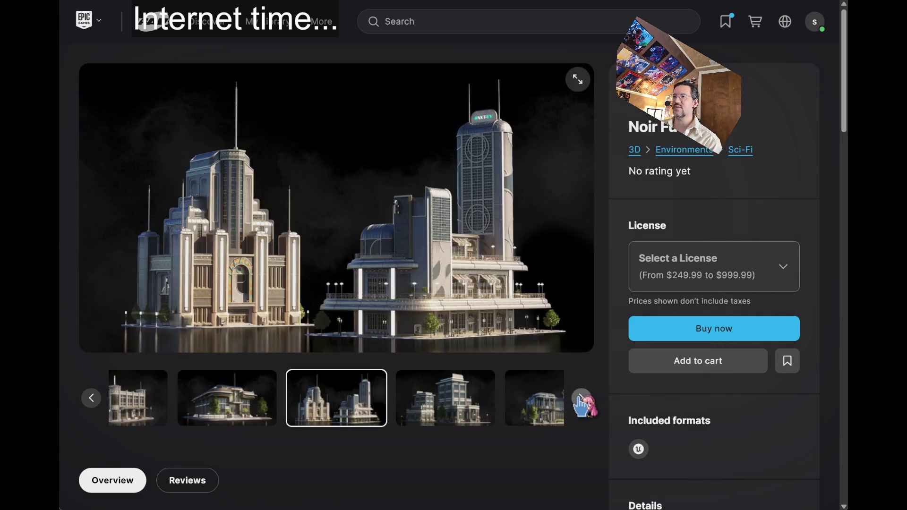
click(581, 400)
click(581, 399)
Return to the KitBash3D products and open the Japanese Neighborhoods product page
key(alt+Left)
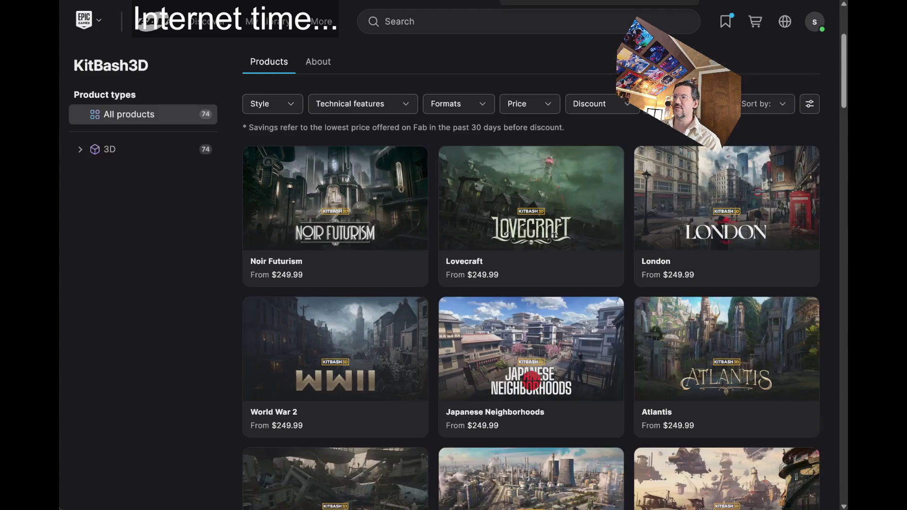
scroll(191, 305, down, 2)
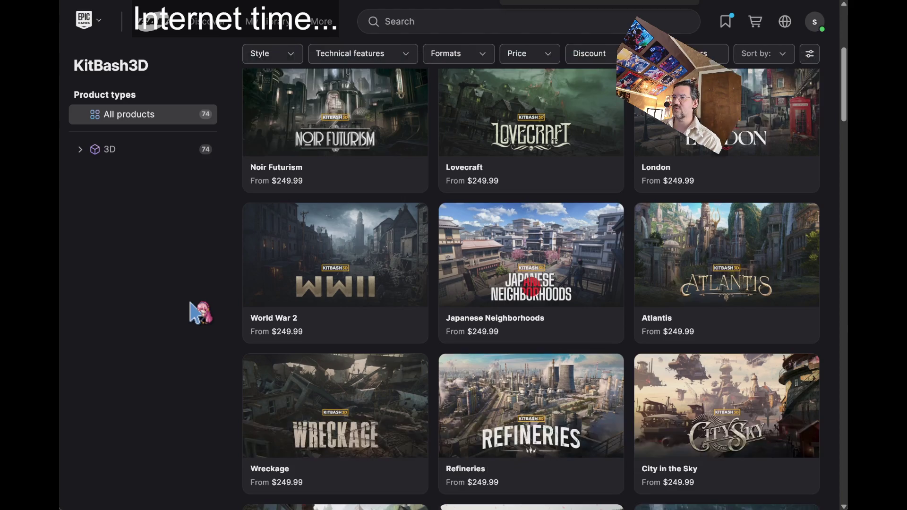
scroll(180, 279, down, 1)
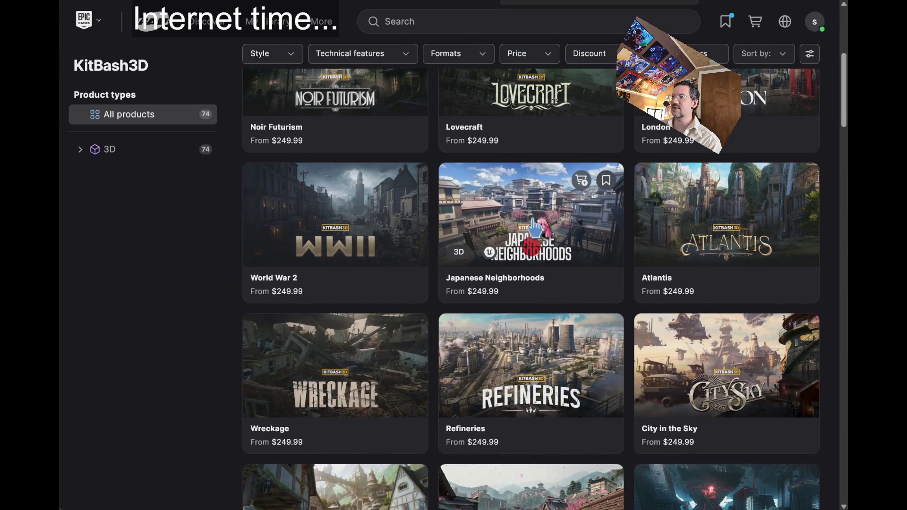
click(532, 245)
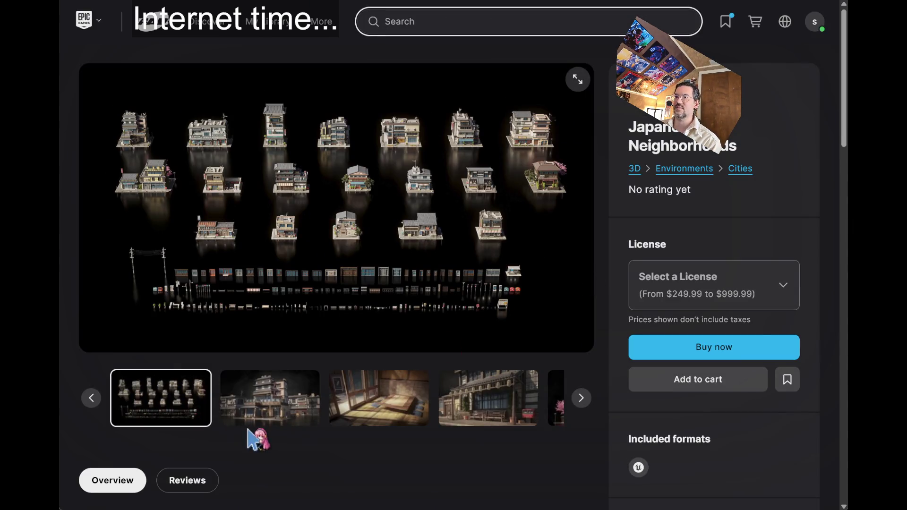
click(378, 406)
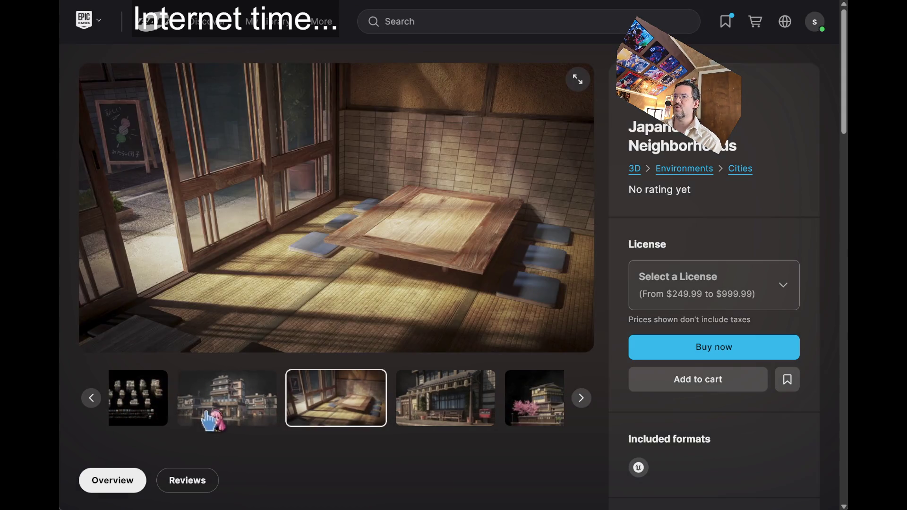
click(142, 411)
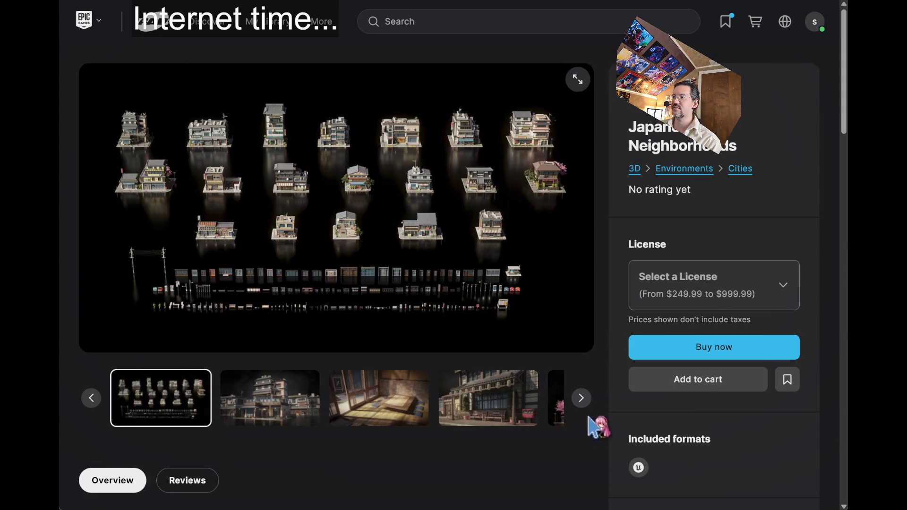
click(581, 398)
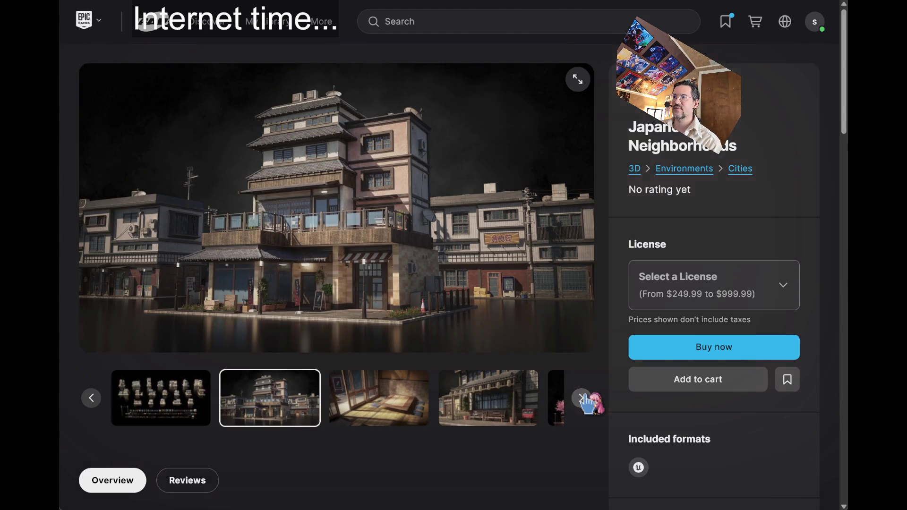
click(583, 400)
click(583, 399)
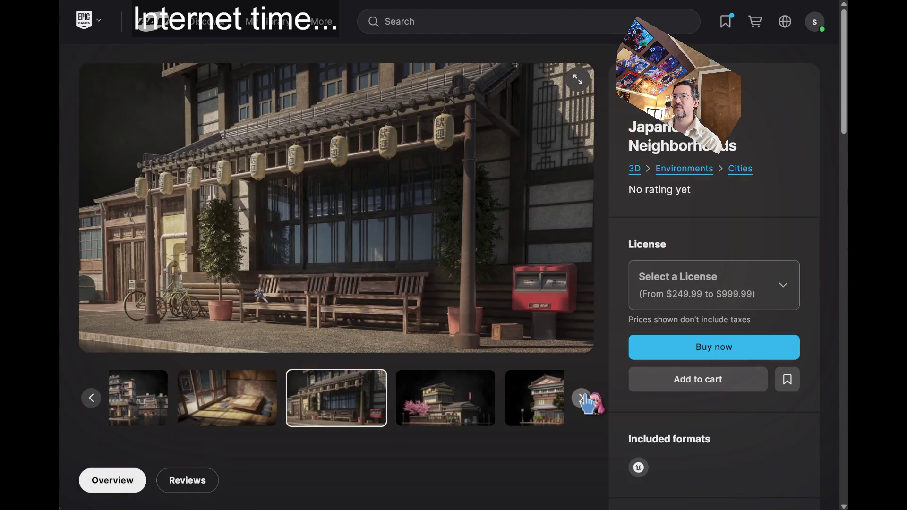
click(583, 399)
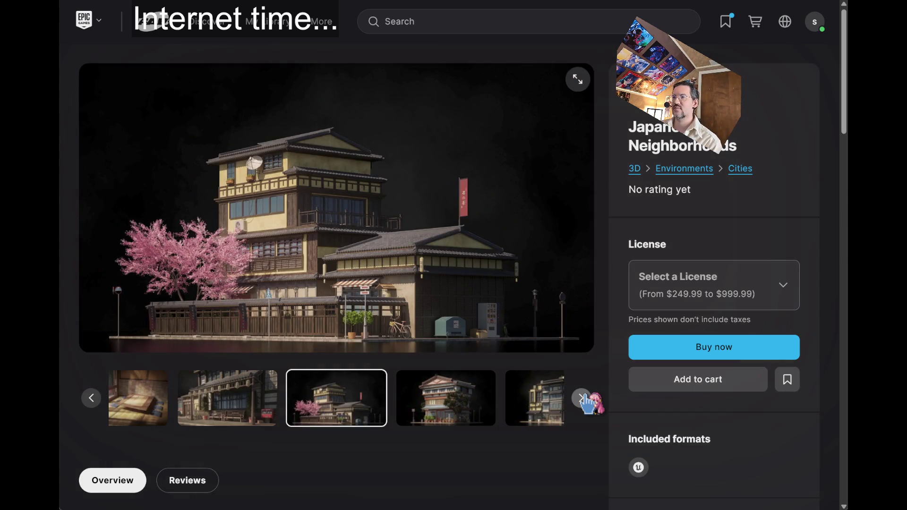
click(583, 399)
click(583, 399)
click(583, 399)
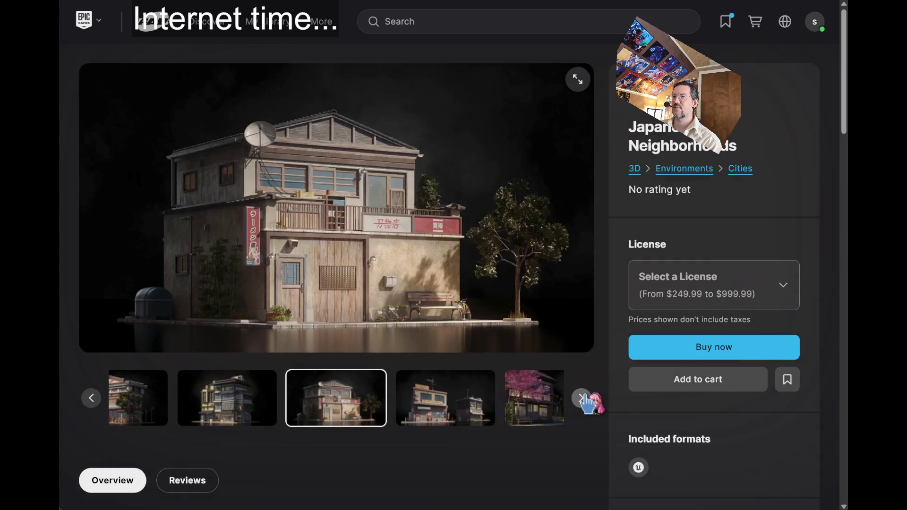
click(583, 399)
click(582, 399)
click(583, 400)
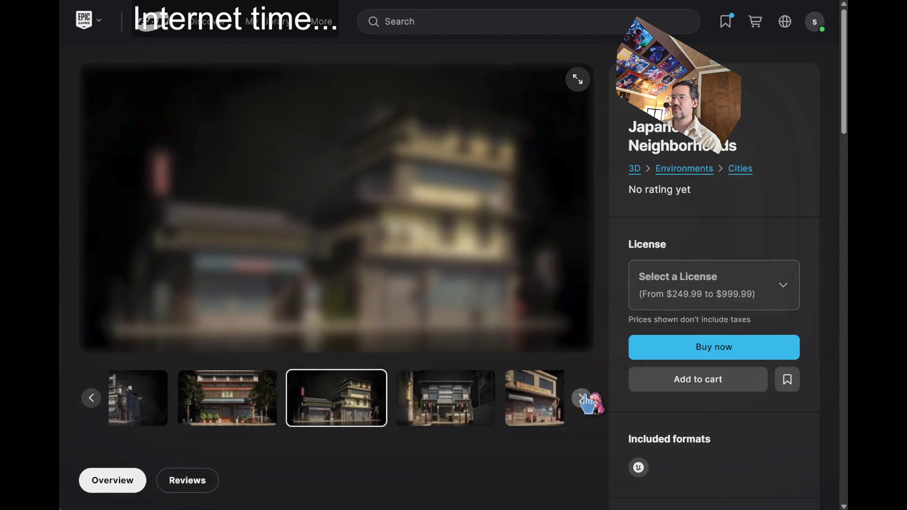
click(583, 400)
click(582, 399)
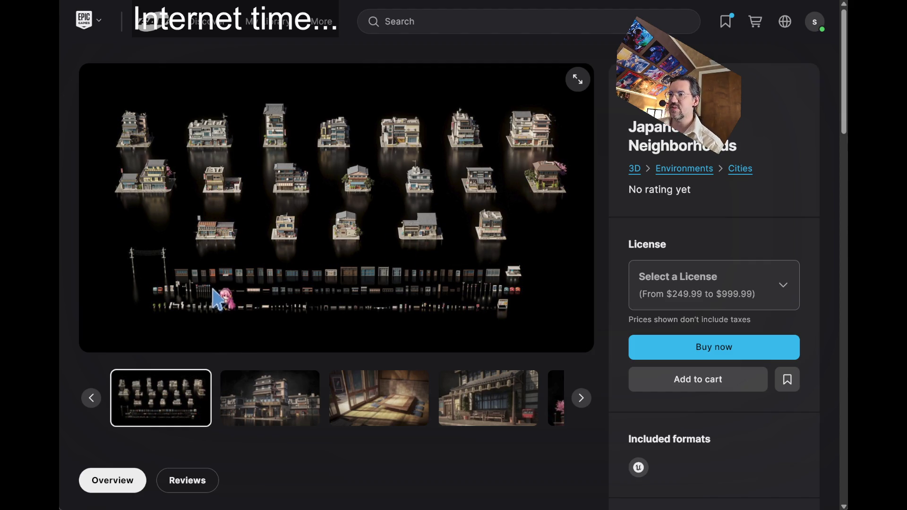
click(250, 392)
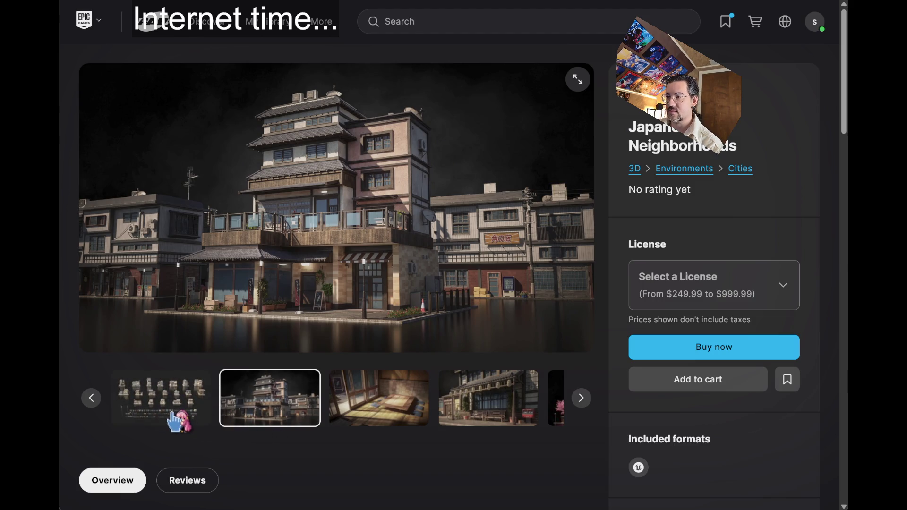
click(174, 415)
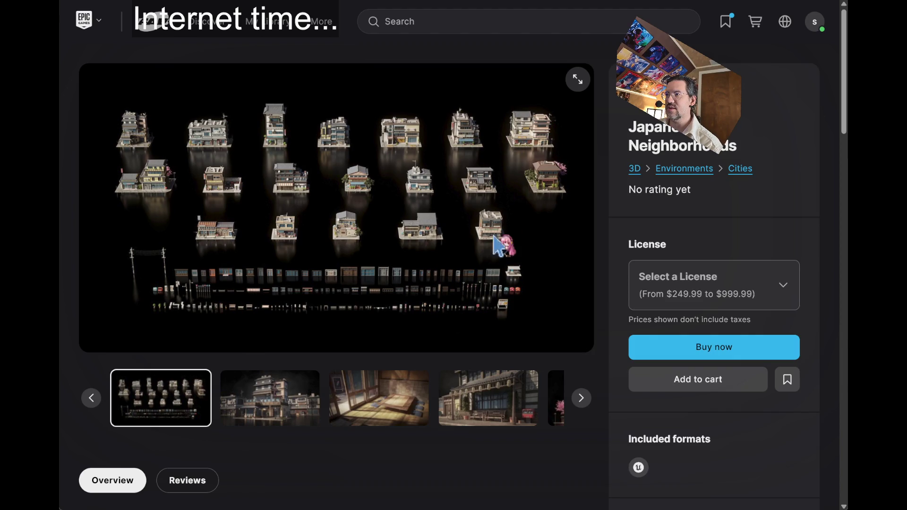
scroll(272, 378, down, 8)
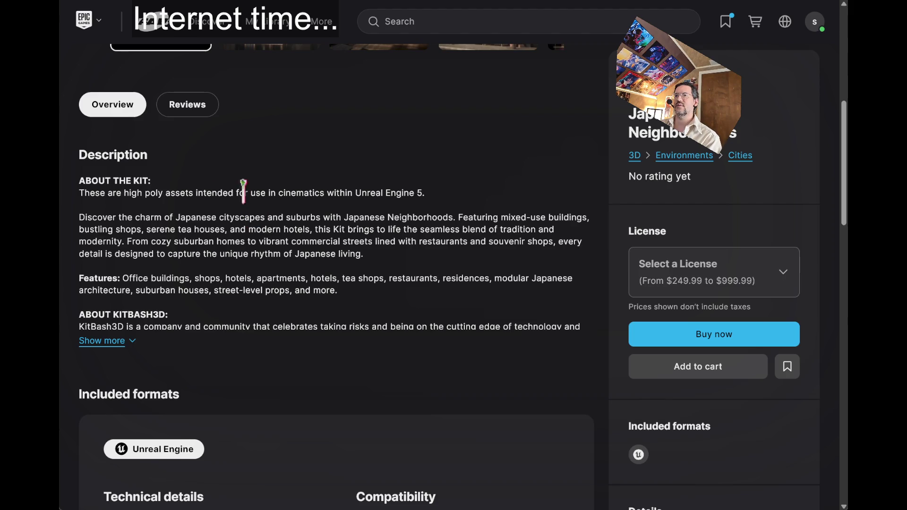
click(130, 218)
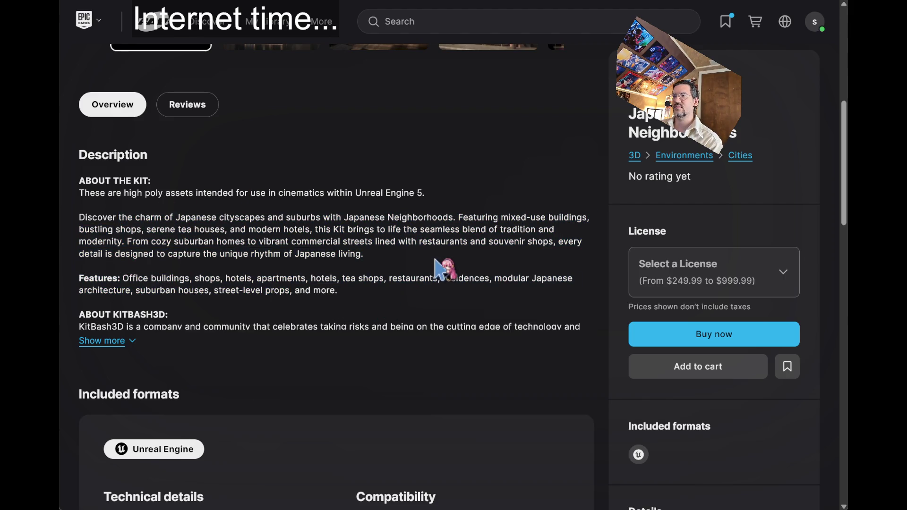
scroll(122, 352, down, 8)
scroll(251, 217, up, 2)
scroll(318, 247, down, 10)
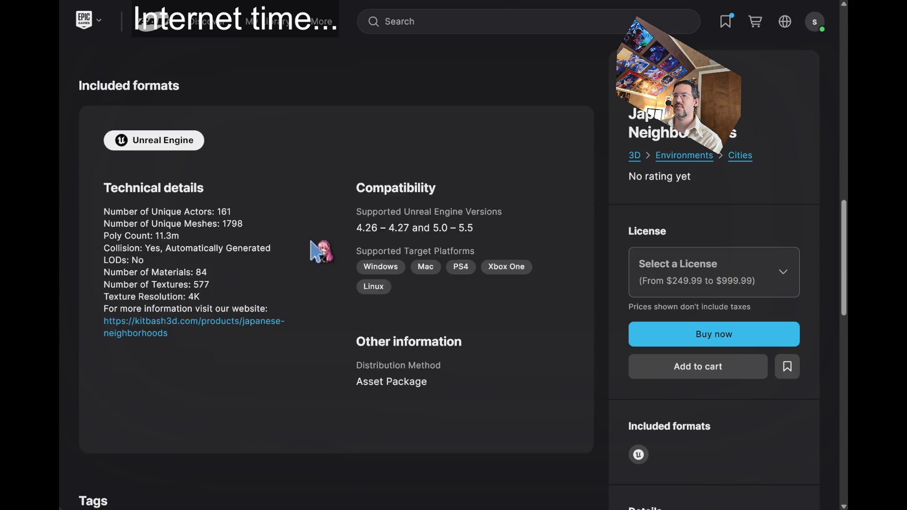
scroll(330, 229, up, 18)
scroll(480, 220, up, 2)
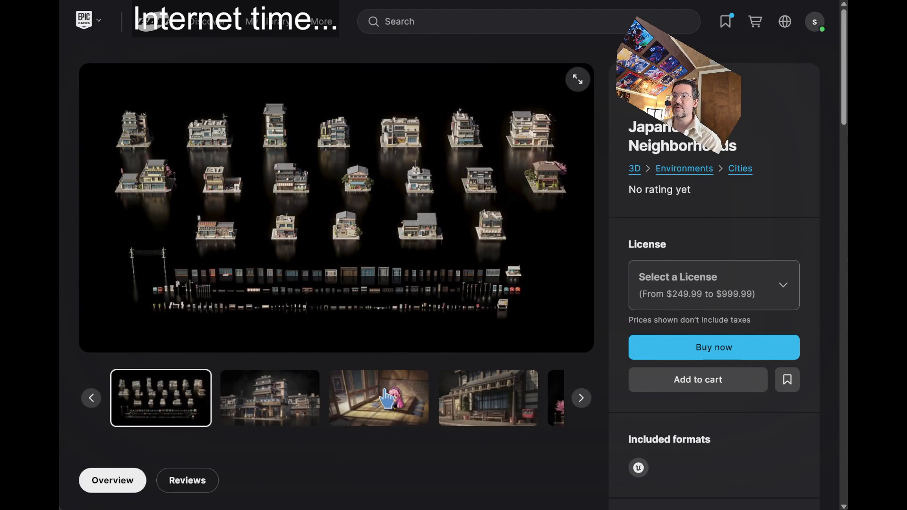
Preview the tatami room, street scene, pink-tree inn, tall building and two-story house thumbnails
click(378, 399)
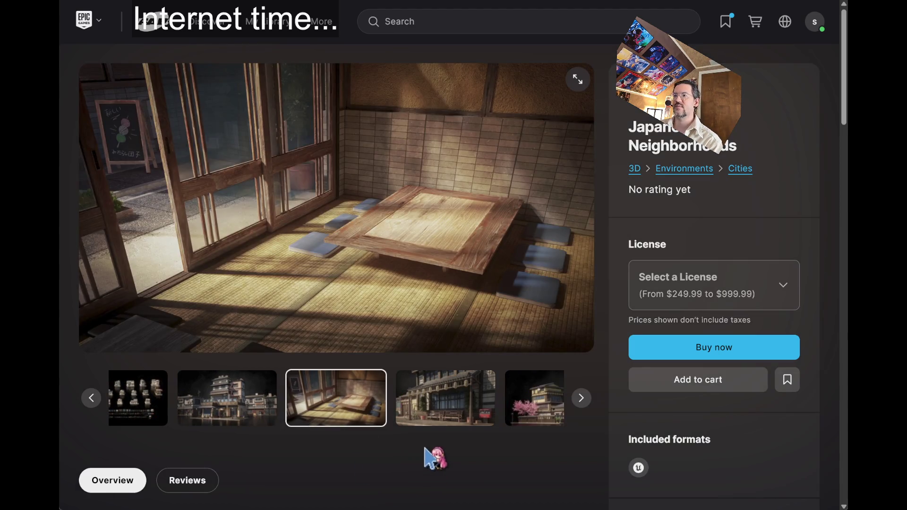
click(430, 410)
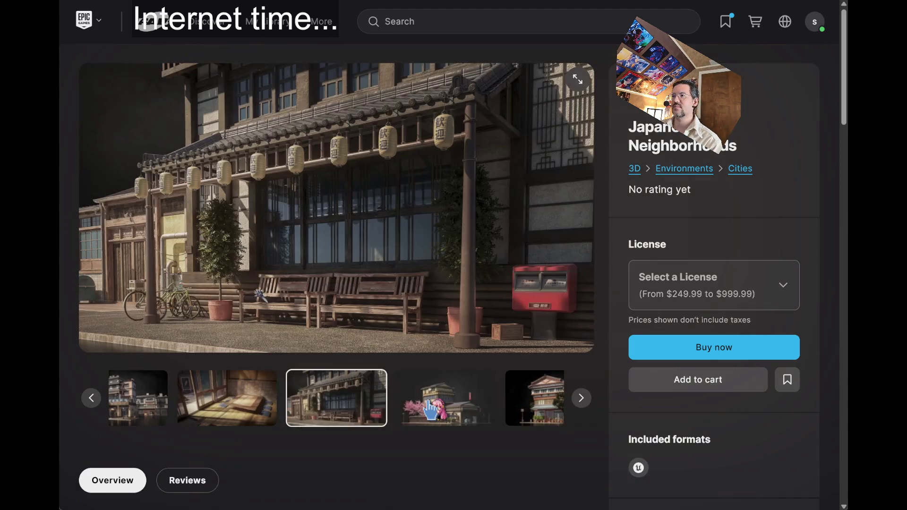
click(232, 411)
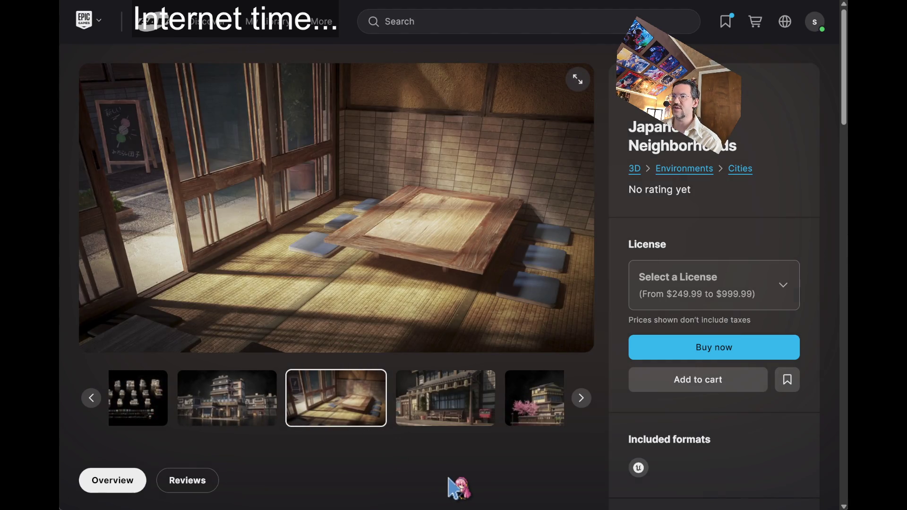
click(418, 412)
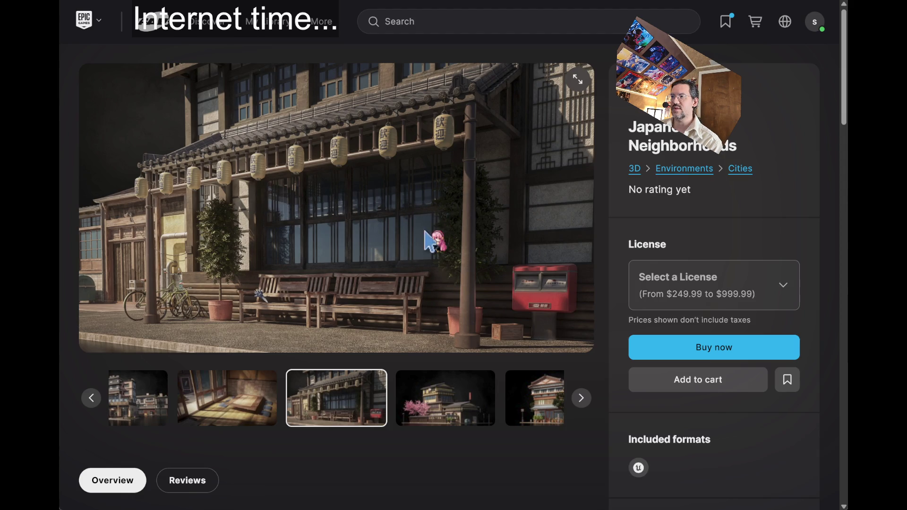
click(489, 392)
click(531, 416)
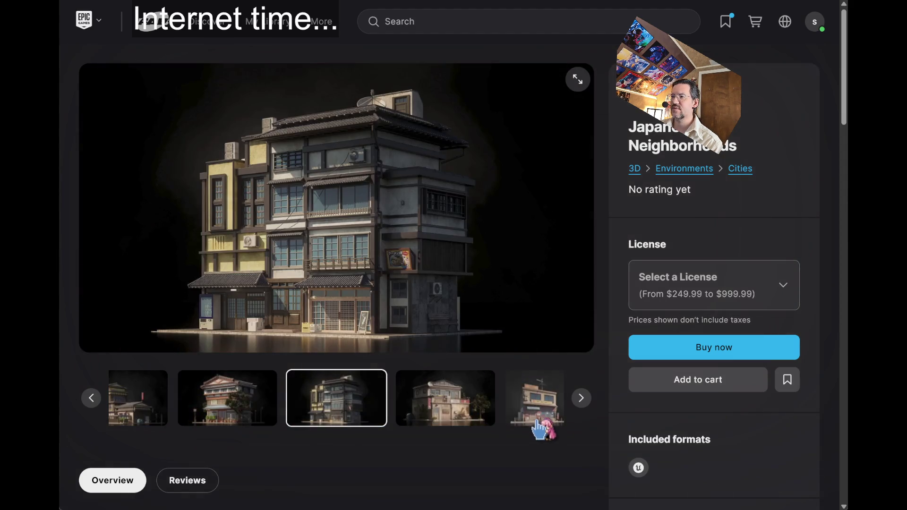
click(444, 406)
Advance through the entire Japanese Neighborhoods gallery until it wraps to the overview image
click(582, 399)
click(582, 399)
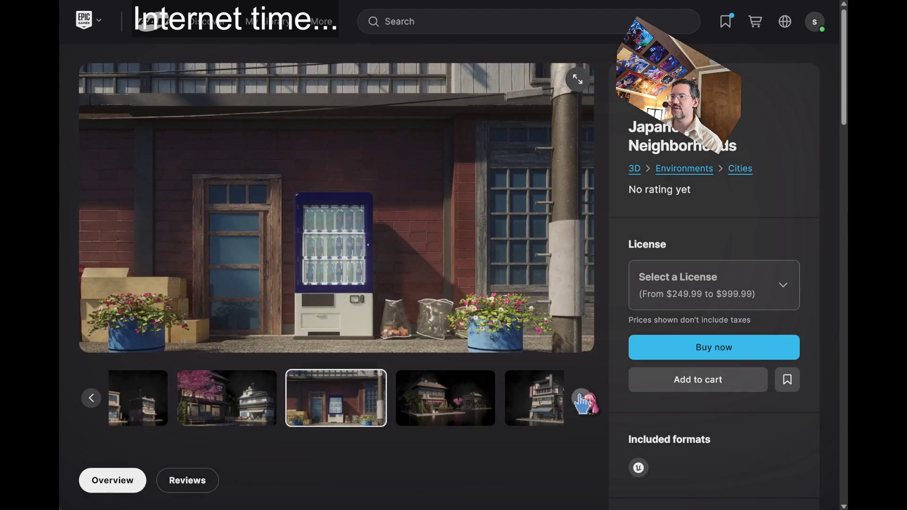
click(582, 400)
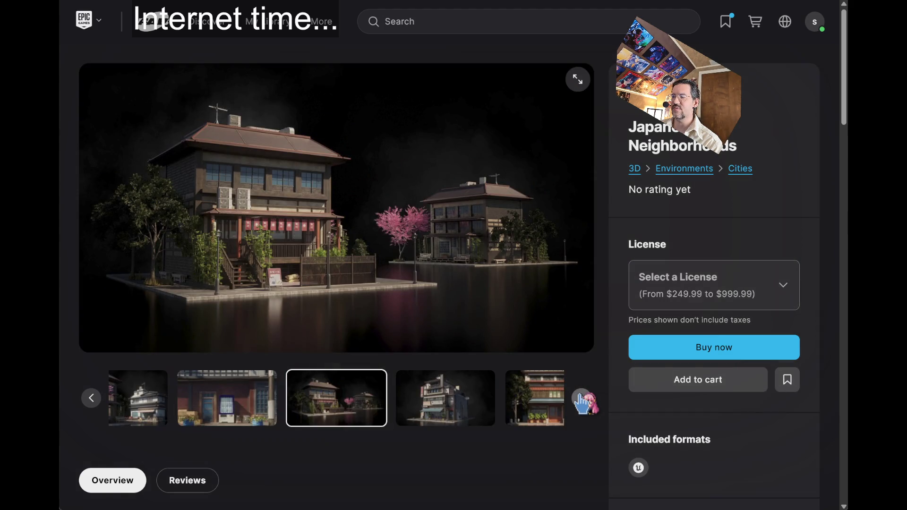
click(581, 401)
click(582, 401)
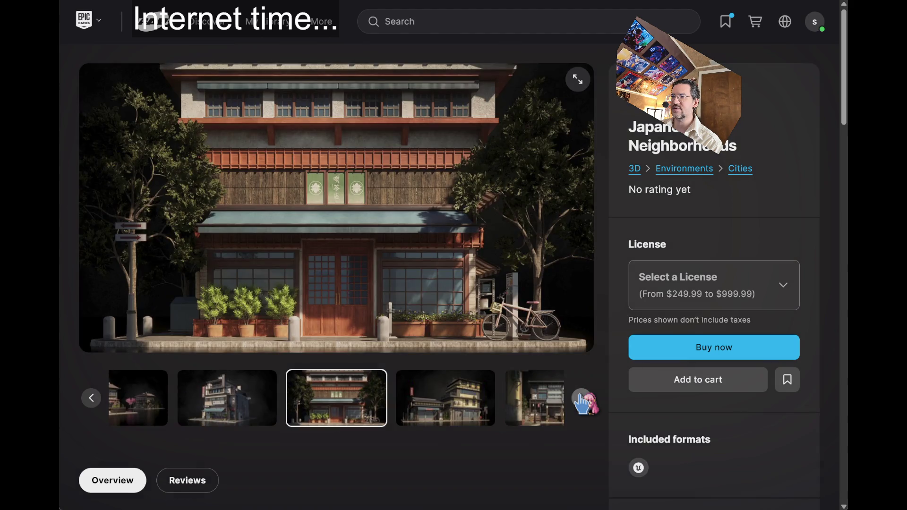
click(582, 400)
click(582, 400)
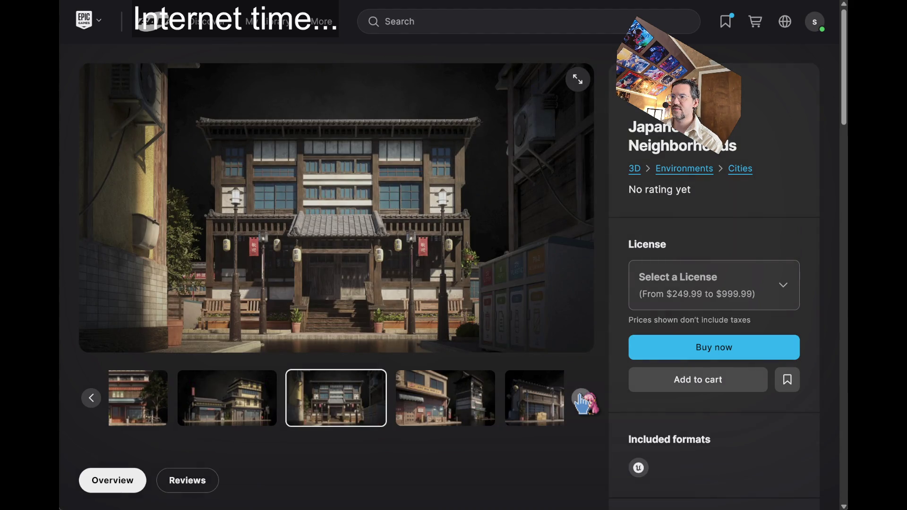
click(581, 400)
click(582, 401)
click(581, 400)
click(582, 400)
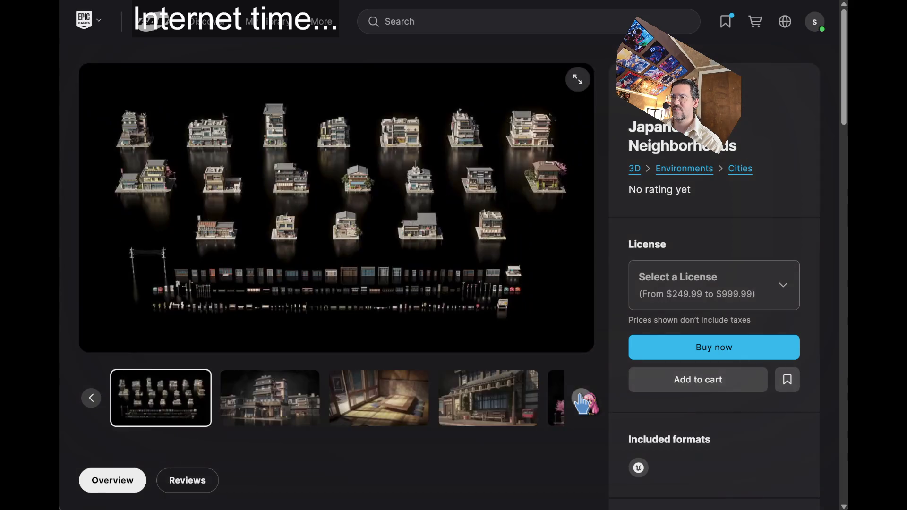
Step back to the cherry-blossom and STOP-sign images, then forward past the overview
click(91, 399)
click(91, 399)
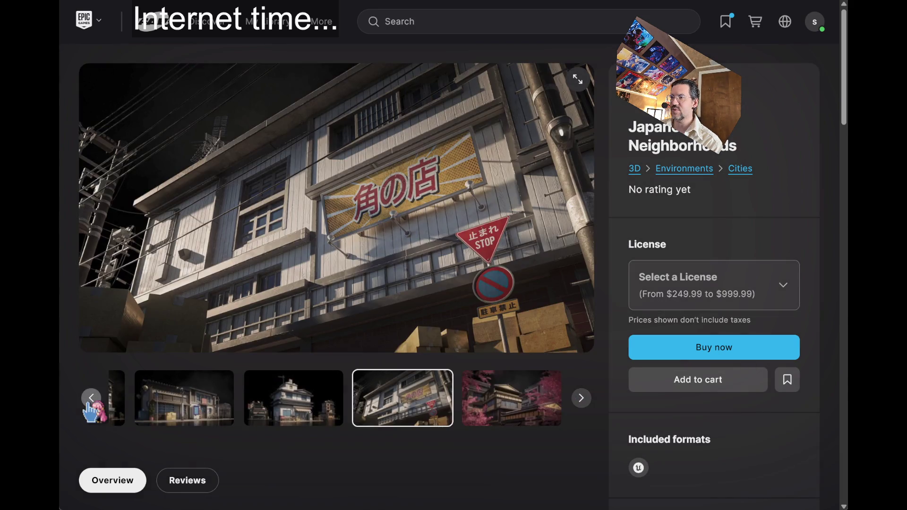
click(582, 399)
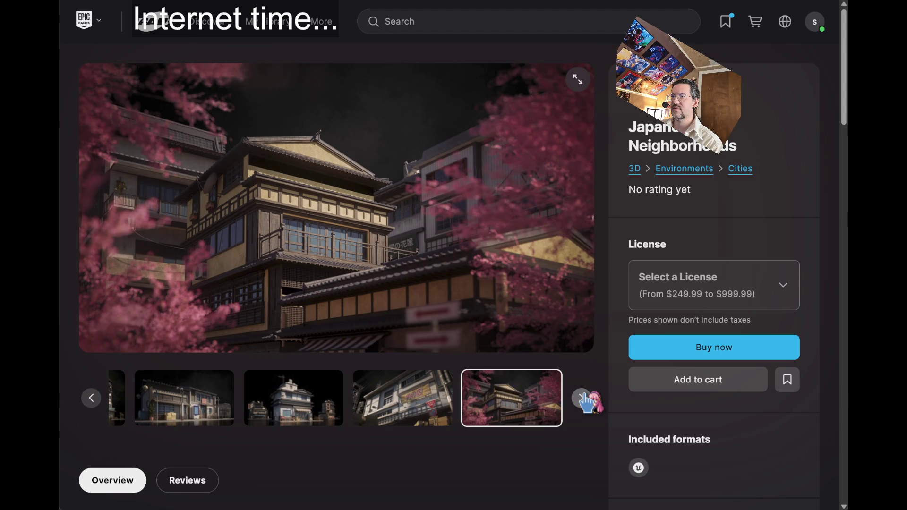
click(582, 399)
click(582, 400)
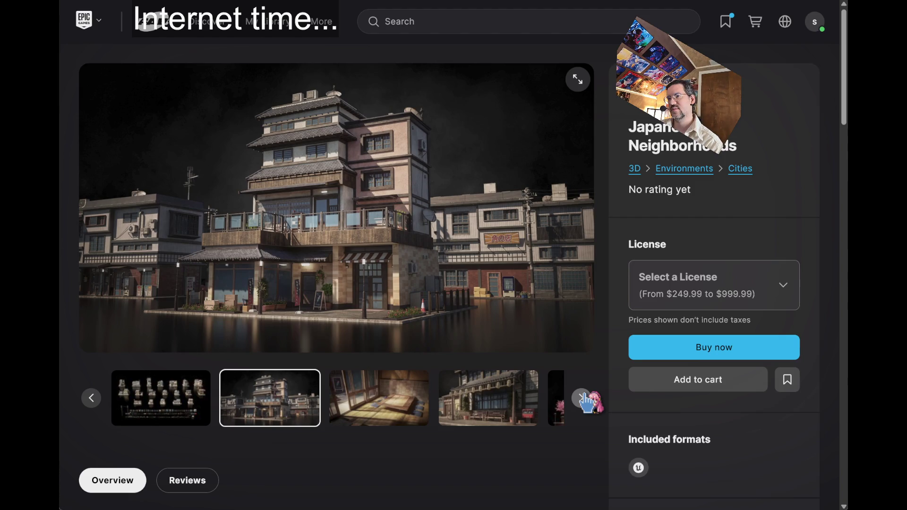
Switch between overview and tatami thumbnails, ending on the lantern-lit street front with benches and red postbox
click(188, 404)
click(377, 404)
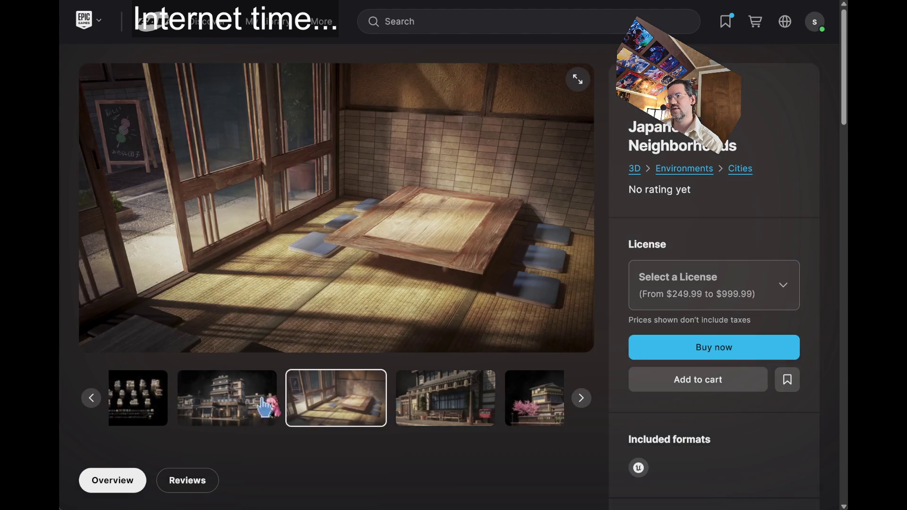
click(160, 405)
click(369, 410)
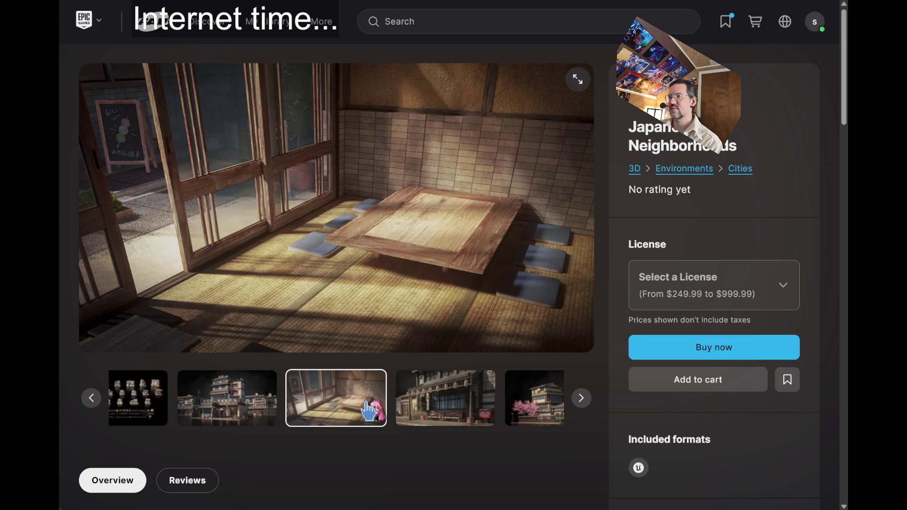
click(401, 404)
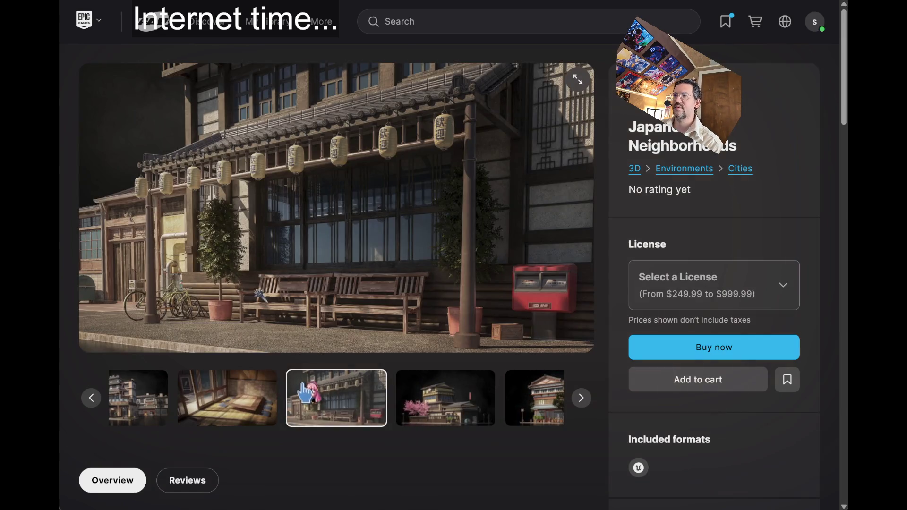
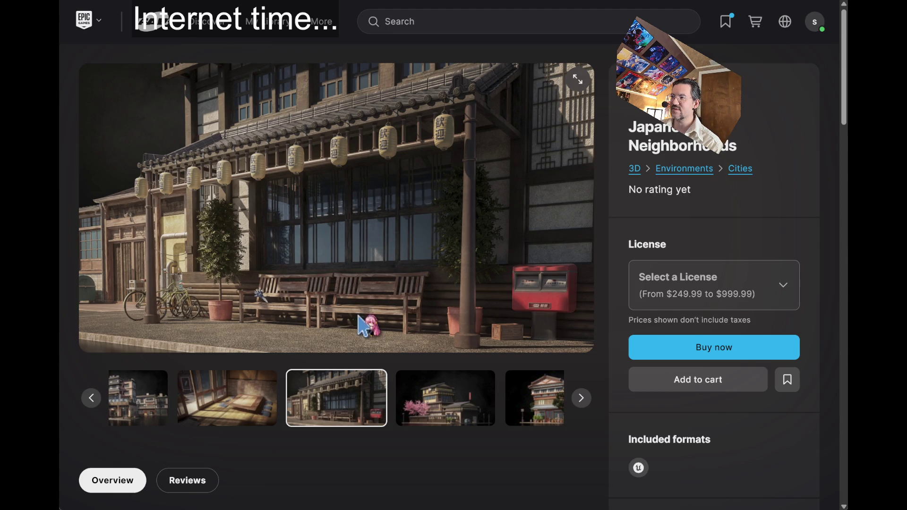
Scroll through the Japanese Neighborhoods listing's Description and Technical details sections
scroll(364, 324, down, 15)
scroll(316, 351, down, 8)
scroll(324, 344, up, 14)
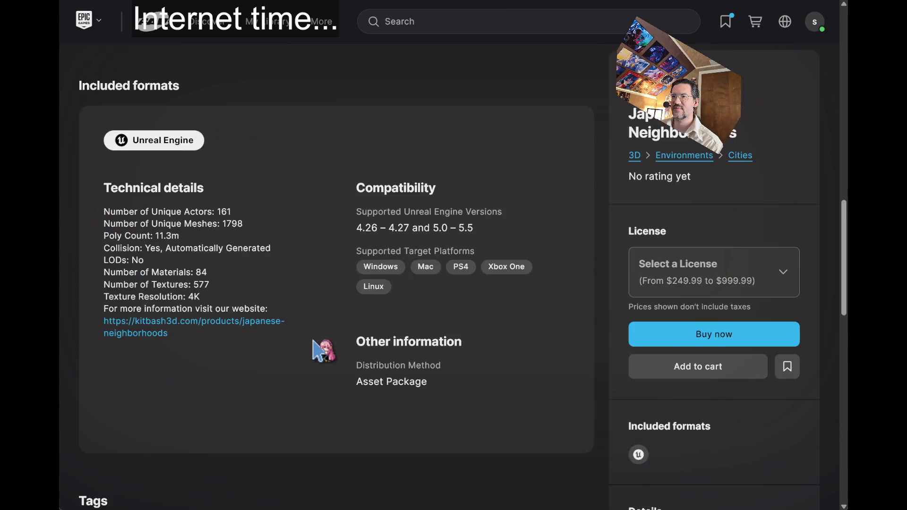
scroll(137, 230, down, 4)
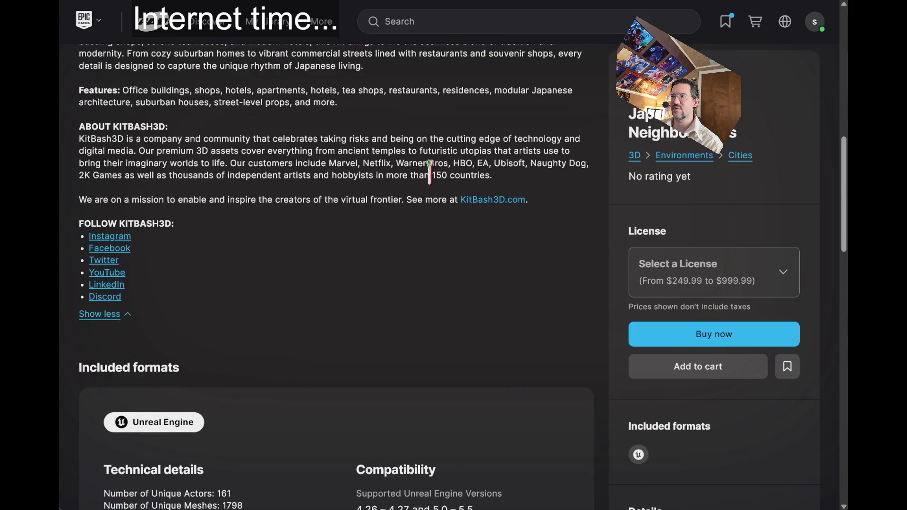
scroll(208, 155, up, 4)
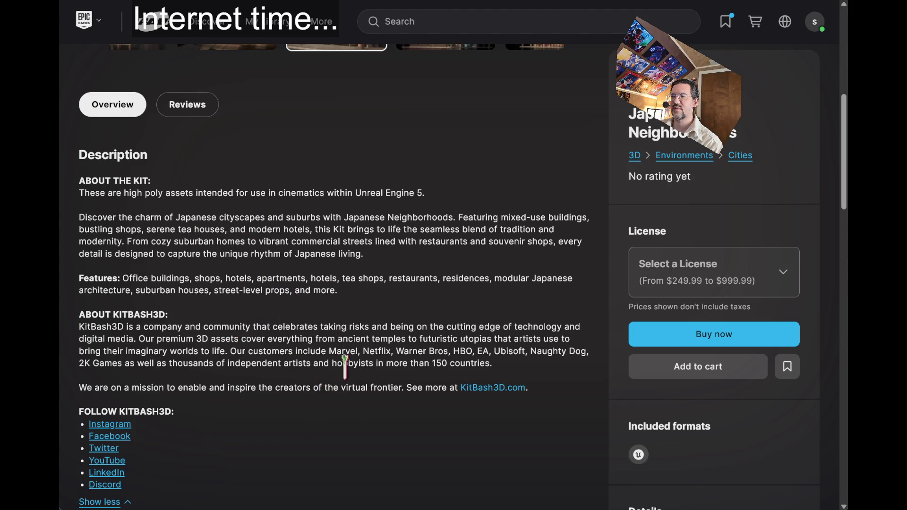
scroll(237, 354, down, 10)
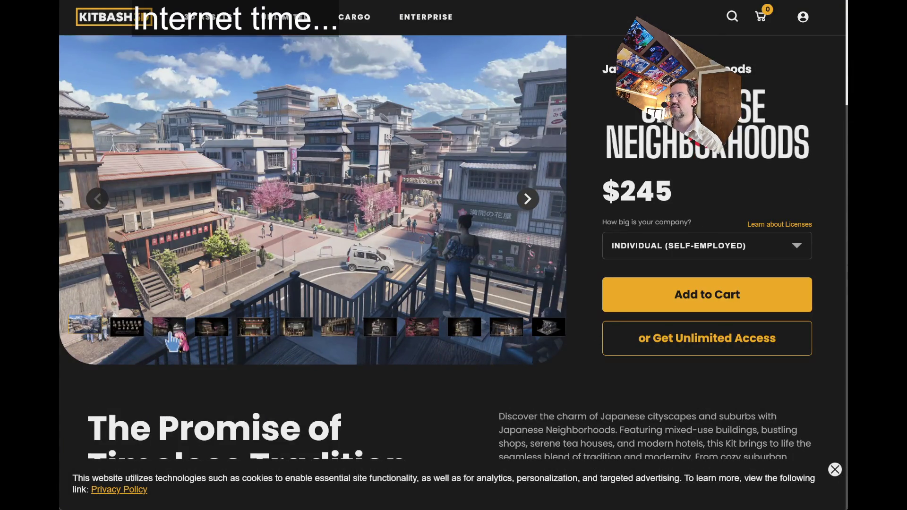
Flip through the first gallery images, ending back on the city street scene
click(133, 329)
click(170, 331)
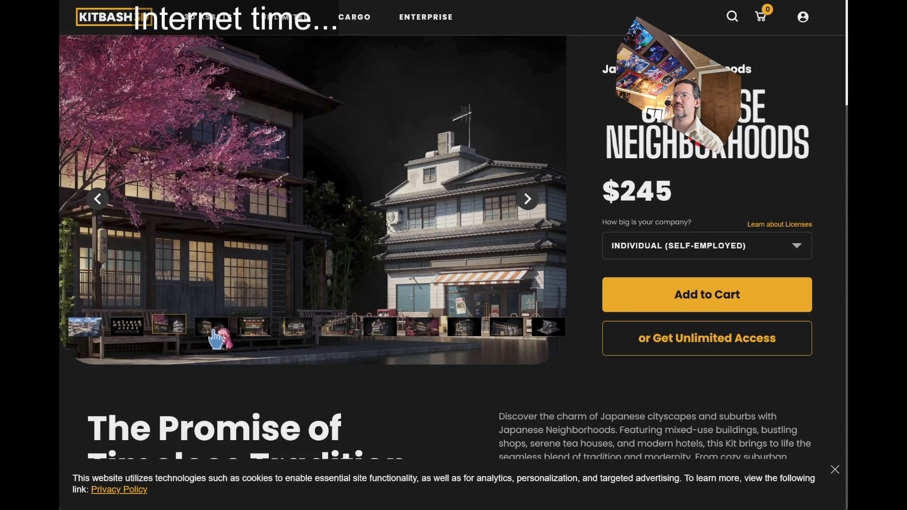
click(84, 330)
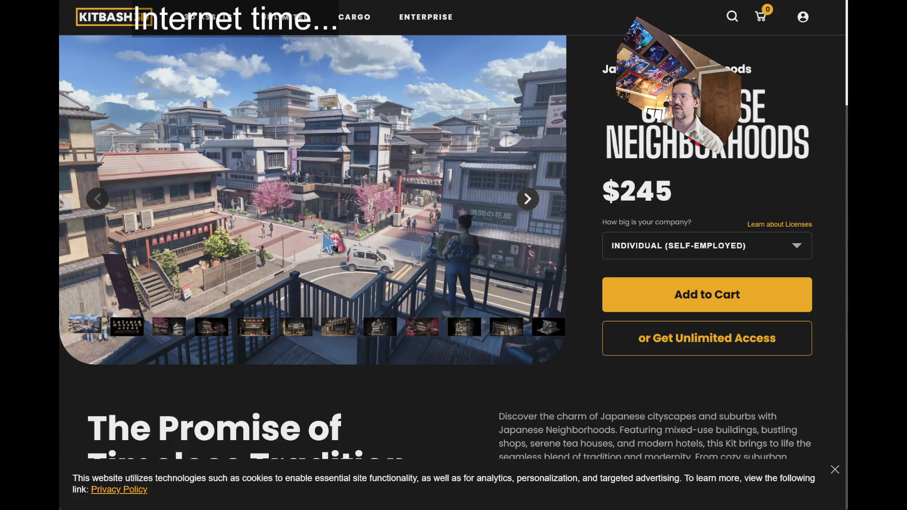
Expand and collapse the Tech Specs and Supported Software sections
scroll(548, 340, down, 5)
click(300, 299)
click(303, 301)
click(337, 362)
click(339, 365)
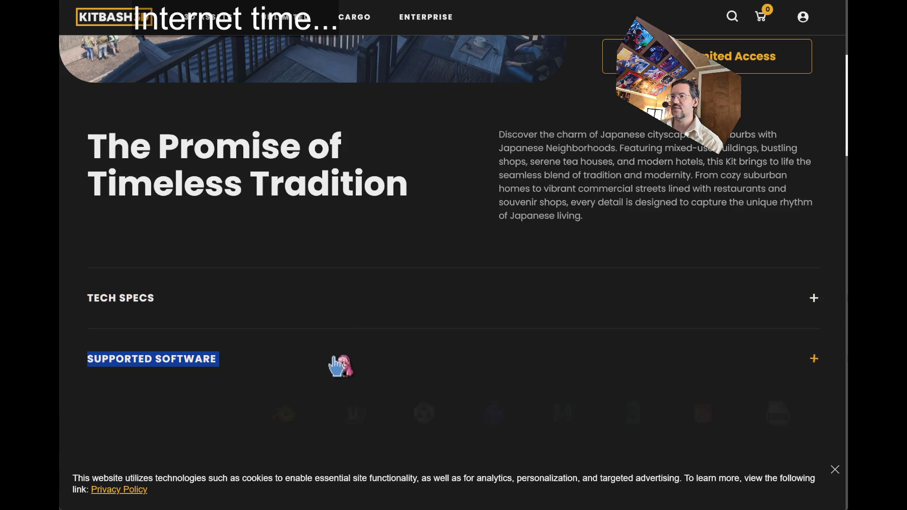
Scroll down the page and open, then close, the Japanese Neighborhoods spotlight video
scroll(360, 296, down, 5)
scroll(216, 253, down, 5)
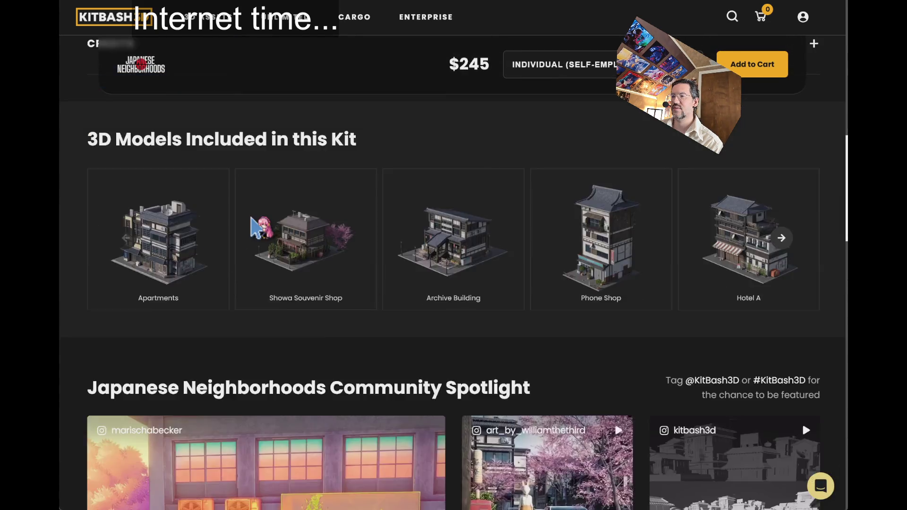
scroll(74, 273, down, 2)
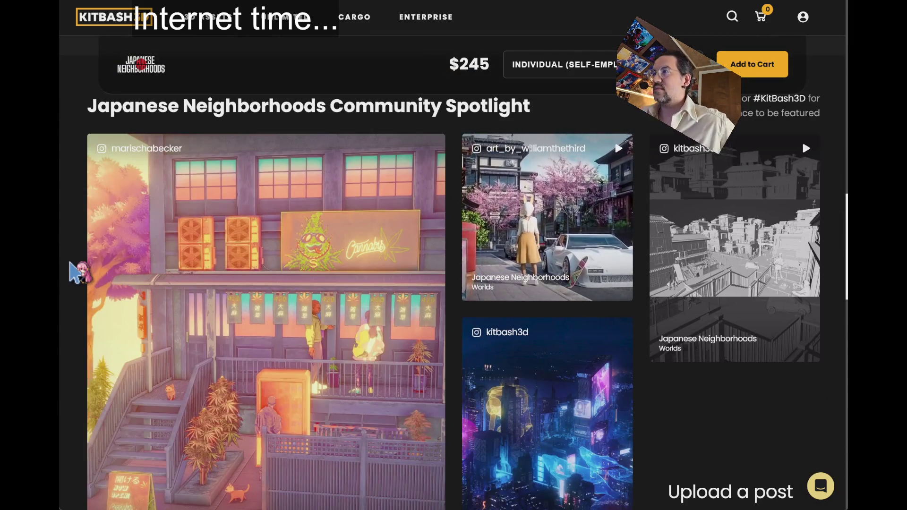
scroll(123, 246, down, 5)
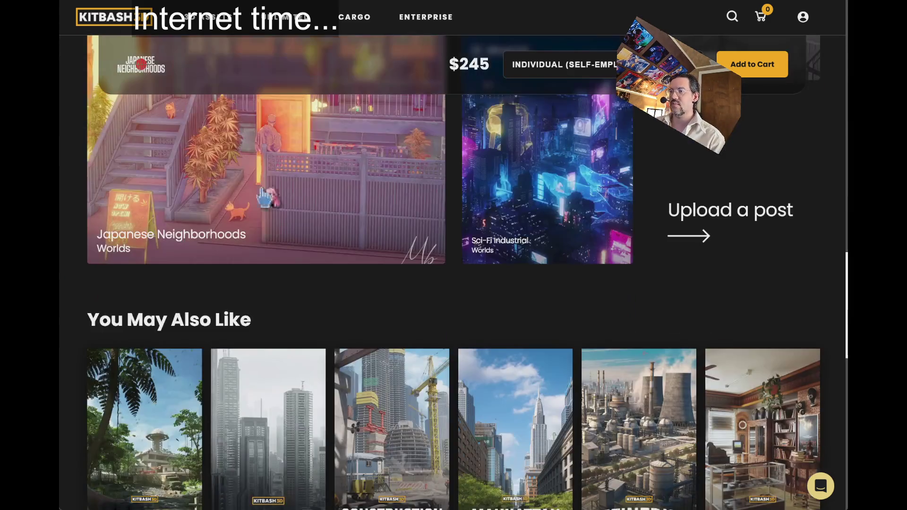
scroll(349, 270, up, 4)
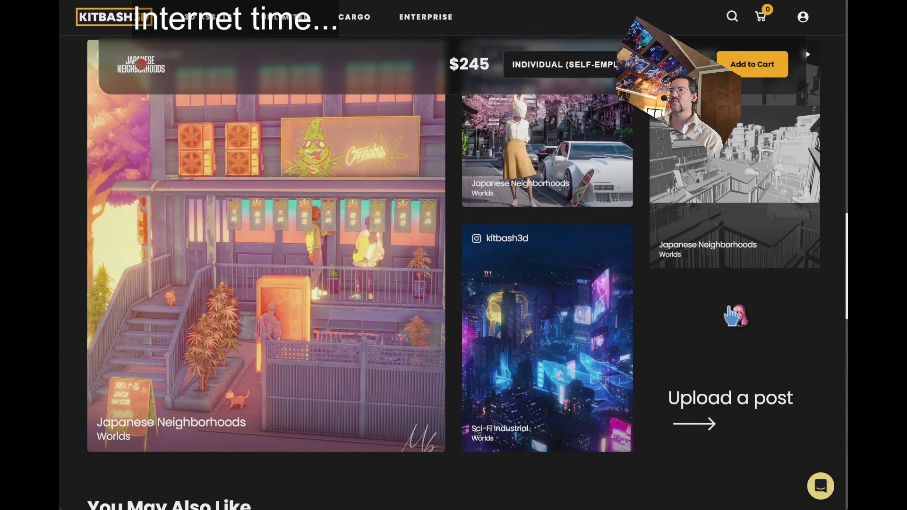
scroll(708, 352, up, 4)
scroll(702, 350, down, 4)
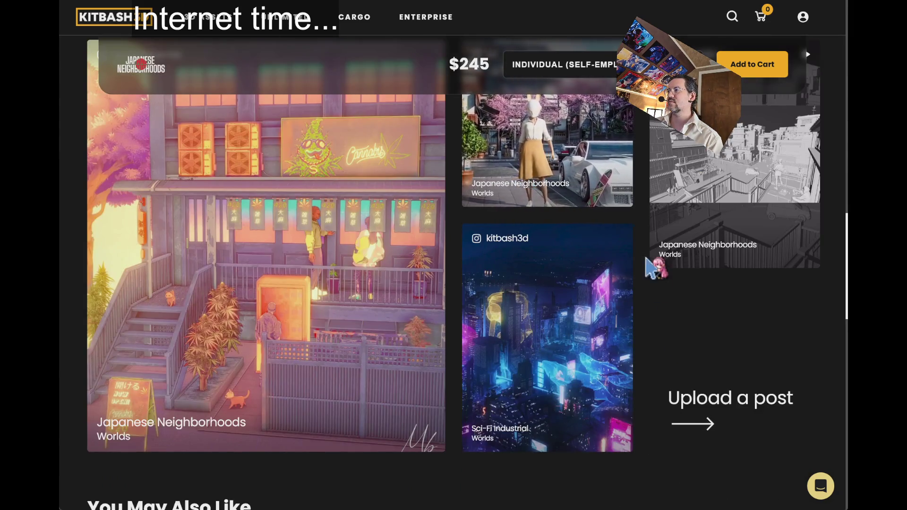
click(614, 194)
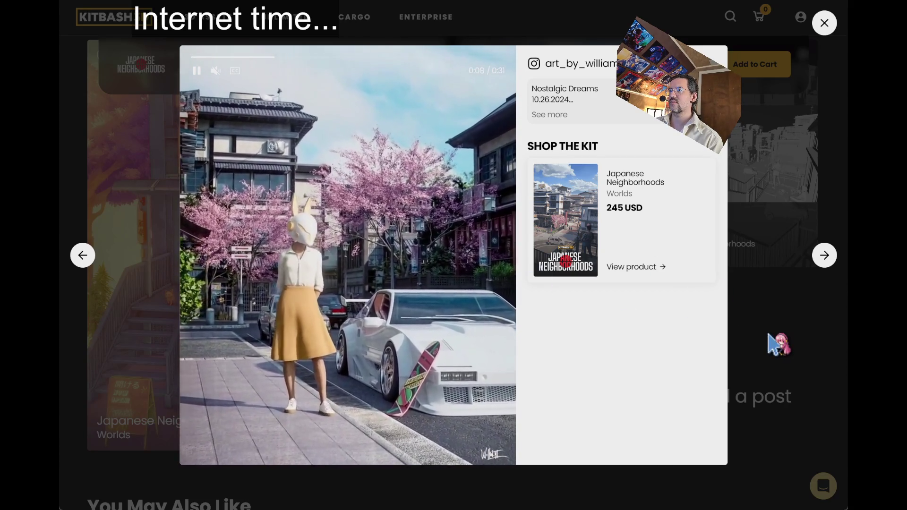
click(768, 335)
Reveal the answer to the 'What comes with a Kit?' FAQ
scroll(756, 333, down, 7)
scroll(732, 326, up, 5)
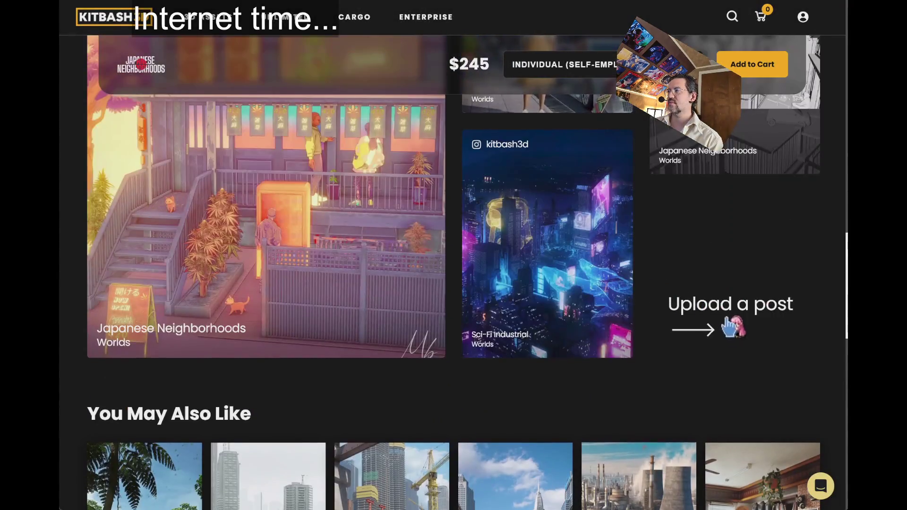
scroll(709, 331, down, 10)
scroll(480, 208, up, 2)
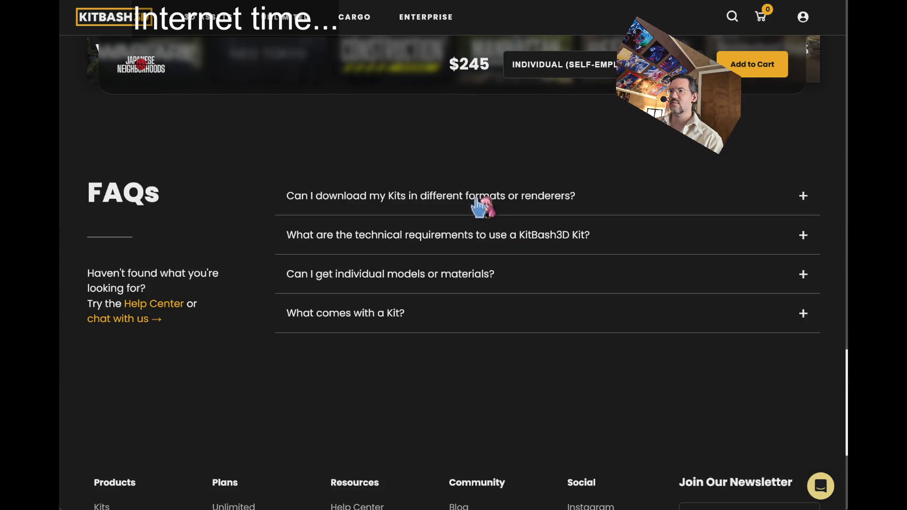
click(355, 316)
scroll(565, 330, down, 2)
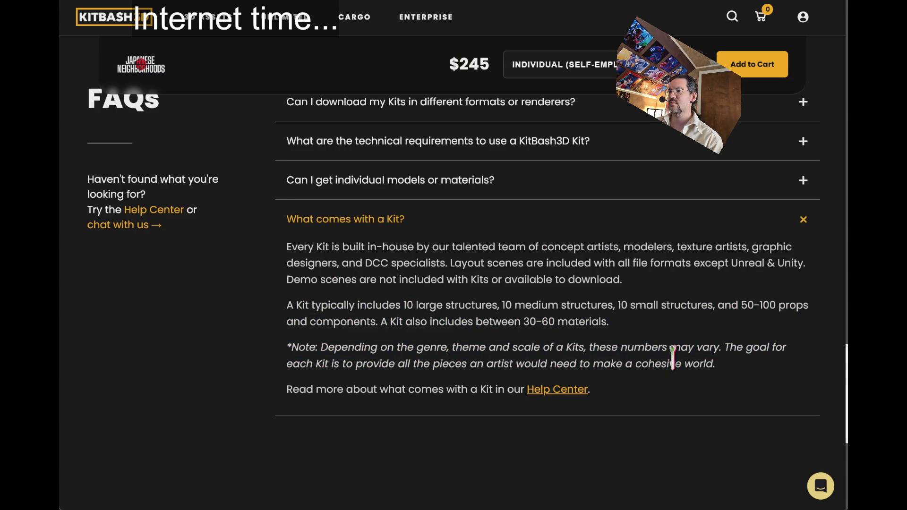
scroll(673, 357, down, 5)
scroll(496, 310, up, 20)
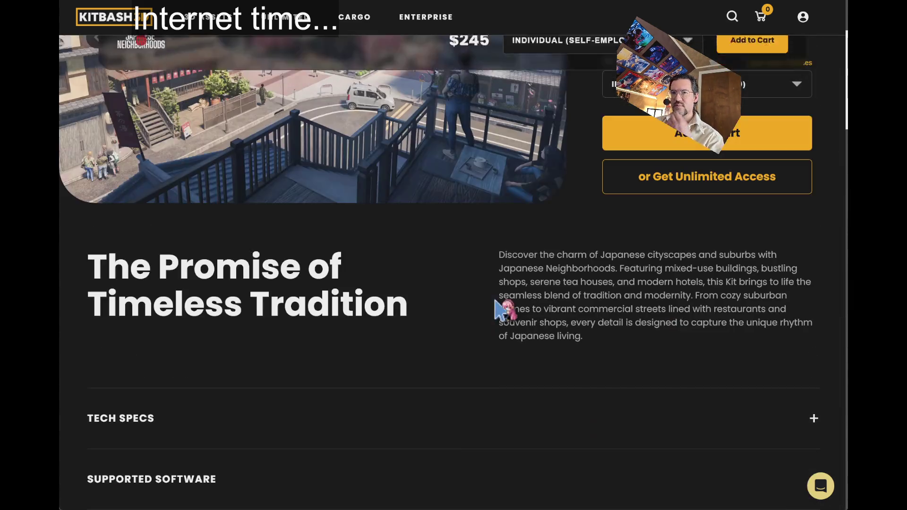
Page through the storefront, tall building, cherry-blossom and isometric images to the last building image
scroll(501, 309, up, 3)
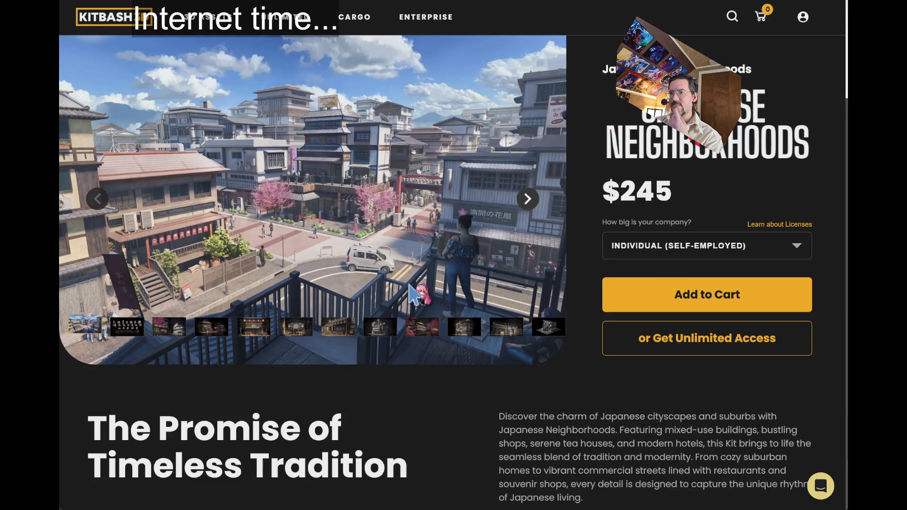
click(336, 331)
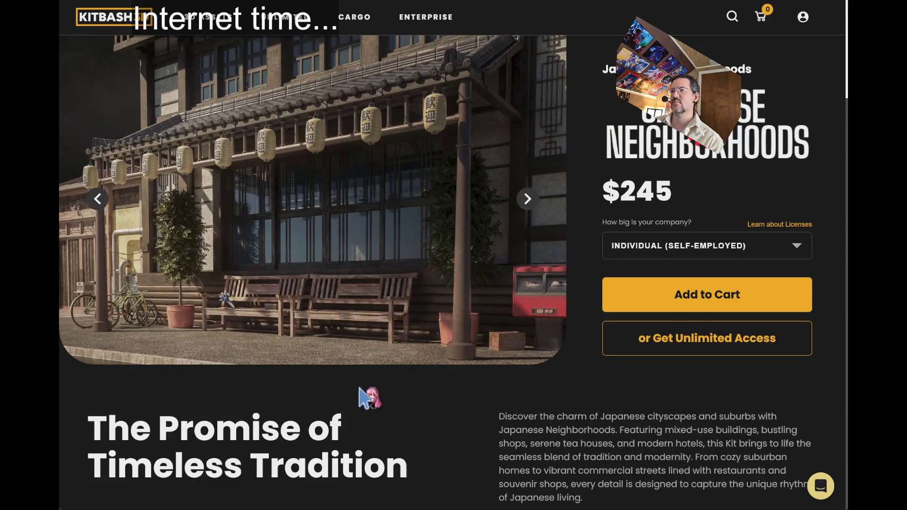
click(380, 326)
click(422, 326)
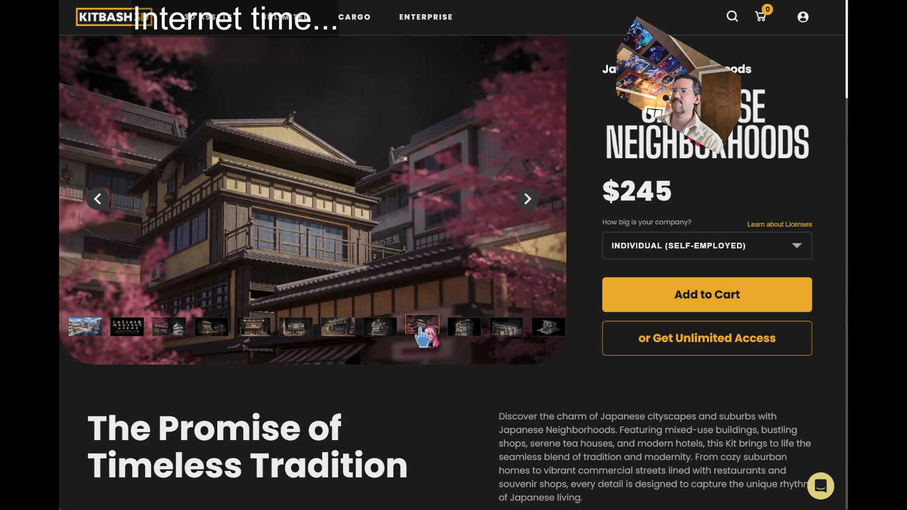
click(451, 329)
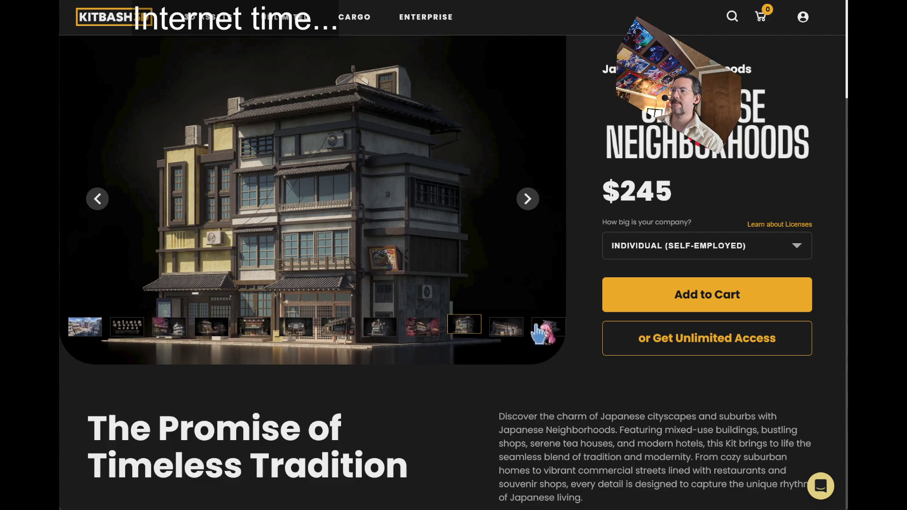
click(500, 330)
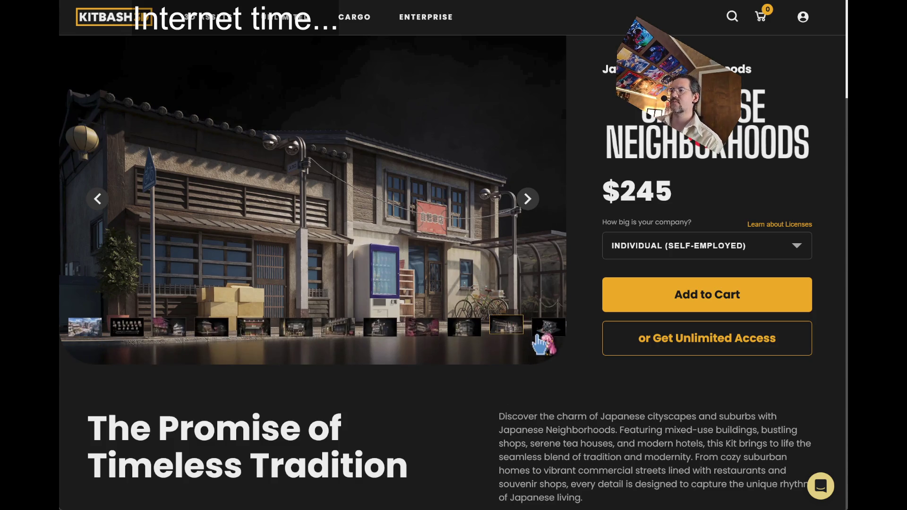
click(543, 333)
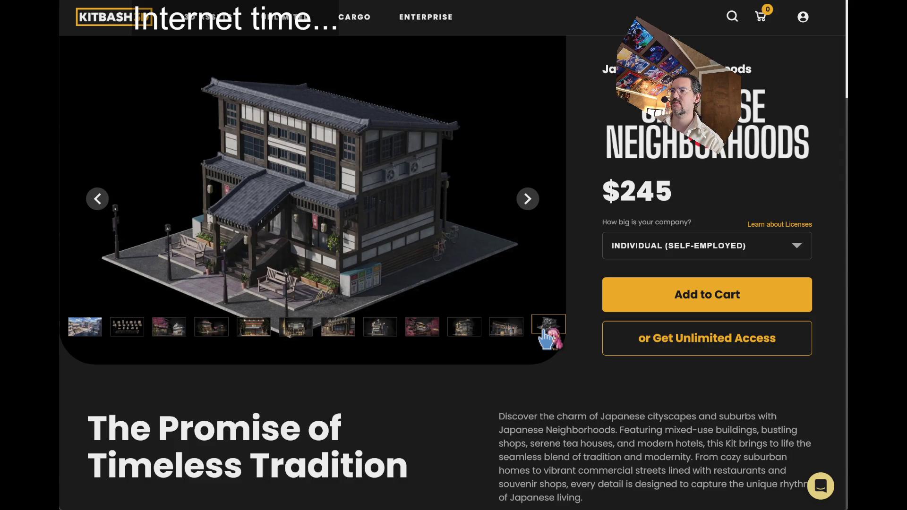
click(526, 201)
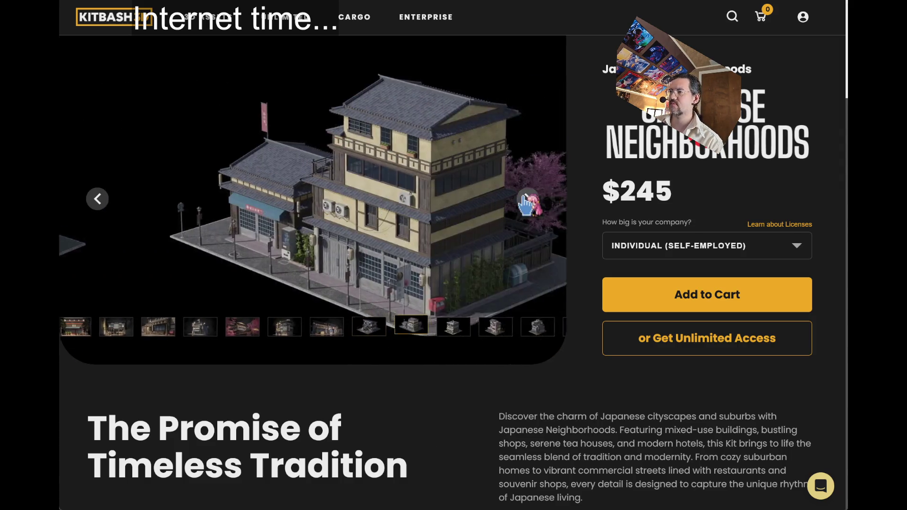
click(526, 202)
click(527, 202)
click(527, 204)
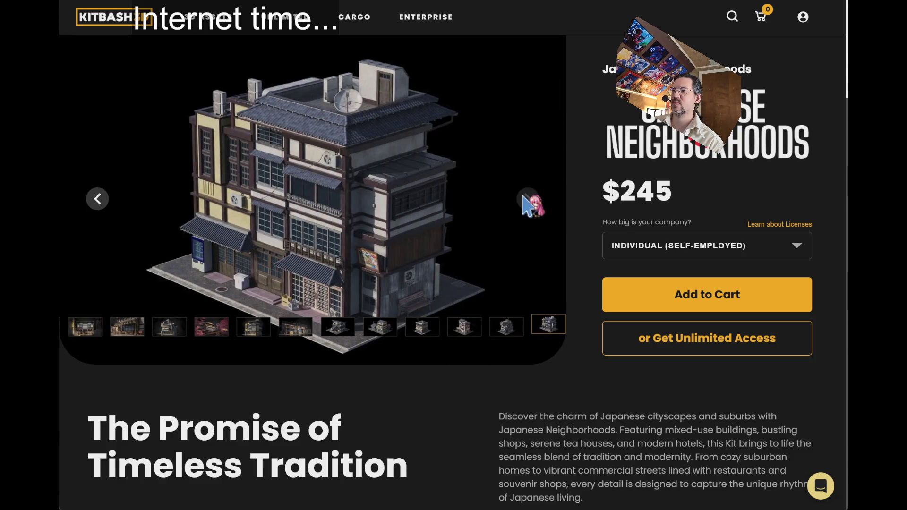
Step back through the gallery, then advance to the all-models overview image and open it full-screen
click(96, 201)
click(98, 200)
click(97, 201)
click(97, 201)
click(98, 201)
click(98, 201)
click(97, 200)
click(98, 201)
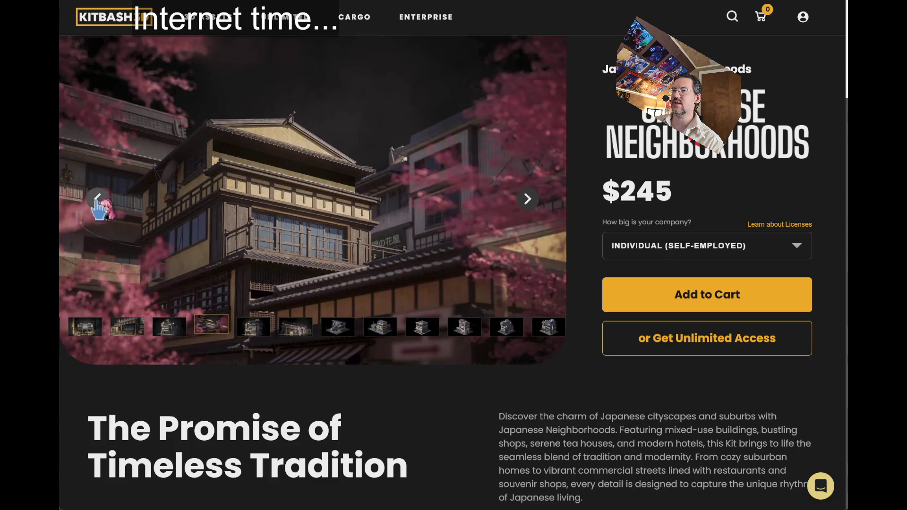
click(97, 201)
click(97, 201)
click(97, 201)
click(98, 203)
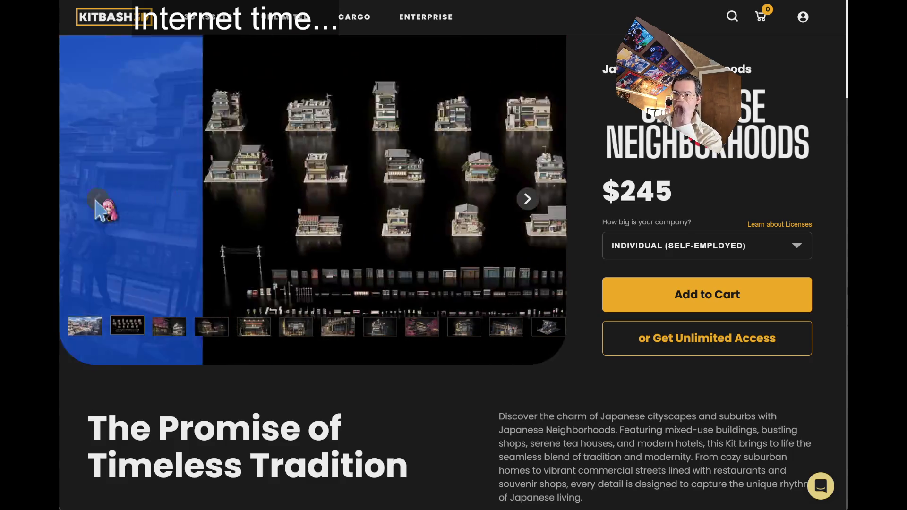
click(529, 200)
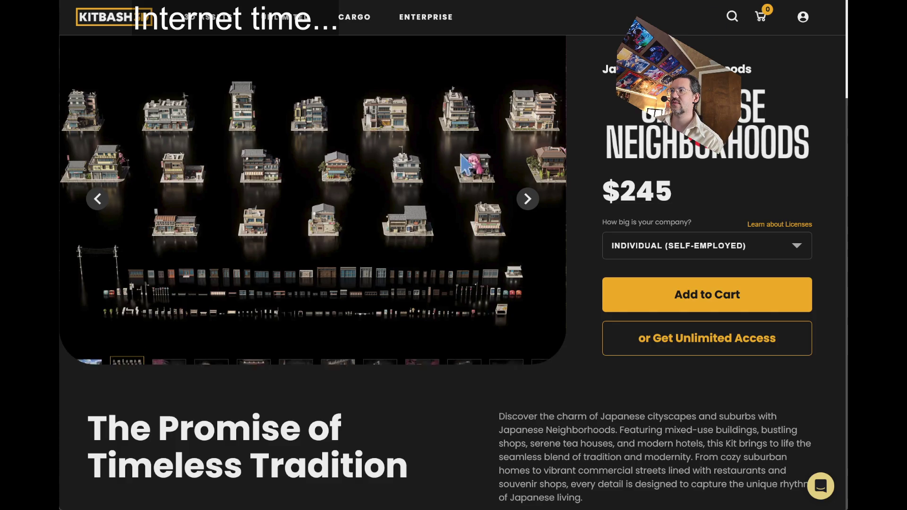
click(359, 208)
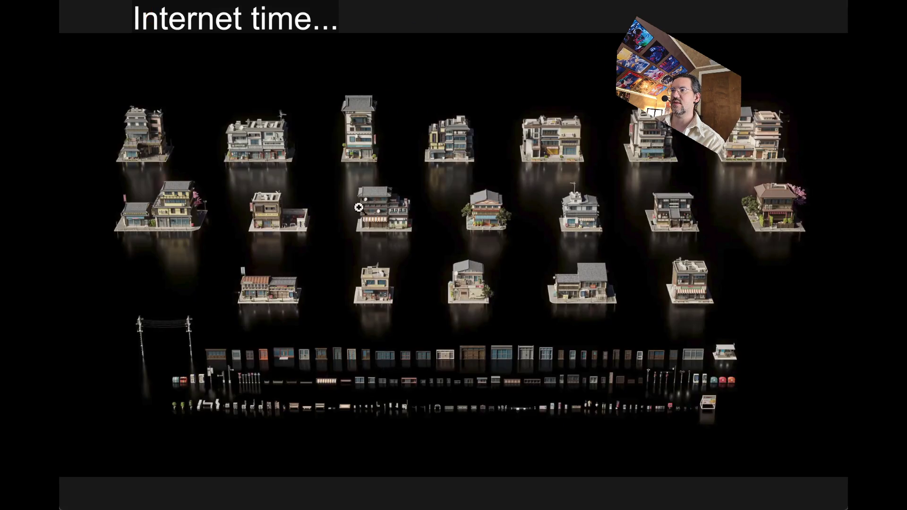
Zoom into close-ups of the kit's buildings and door pieces, then fit the whole overview image
click(428, 377)
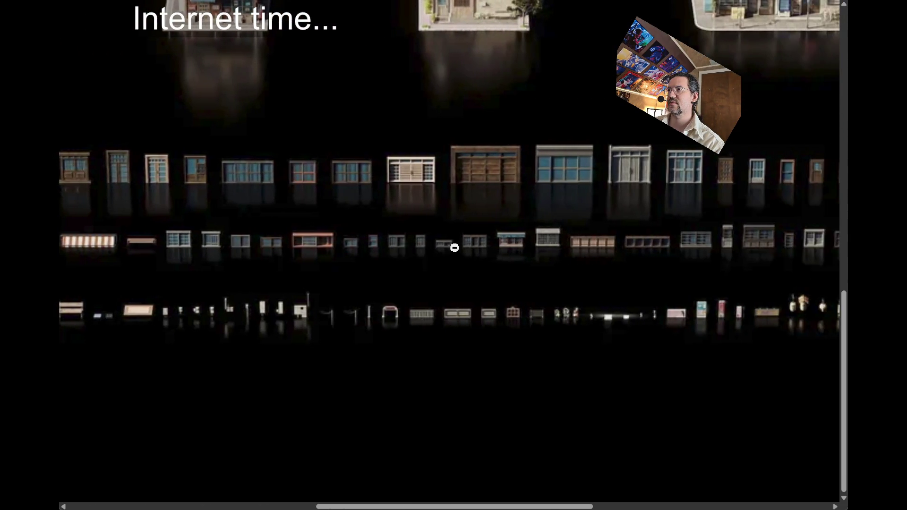
scroll(459, 249, up, 5)
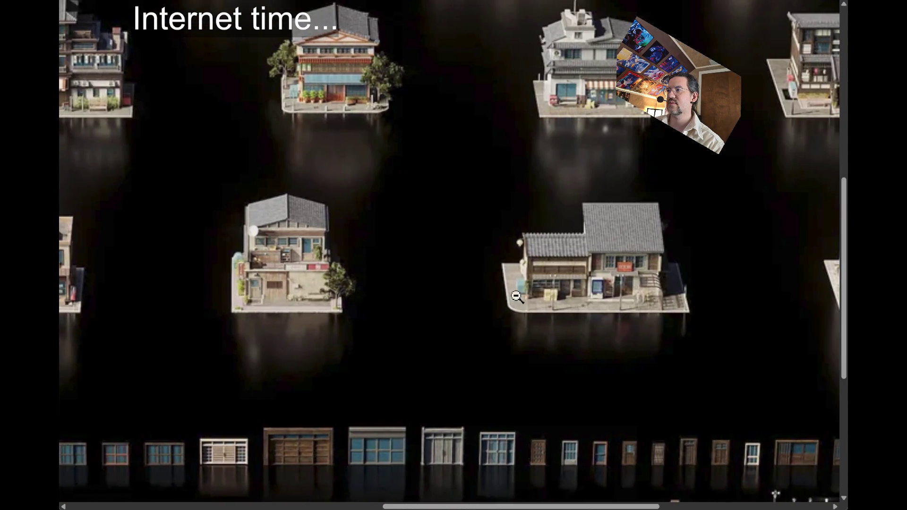
click(421, 166)
click(408, 186)
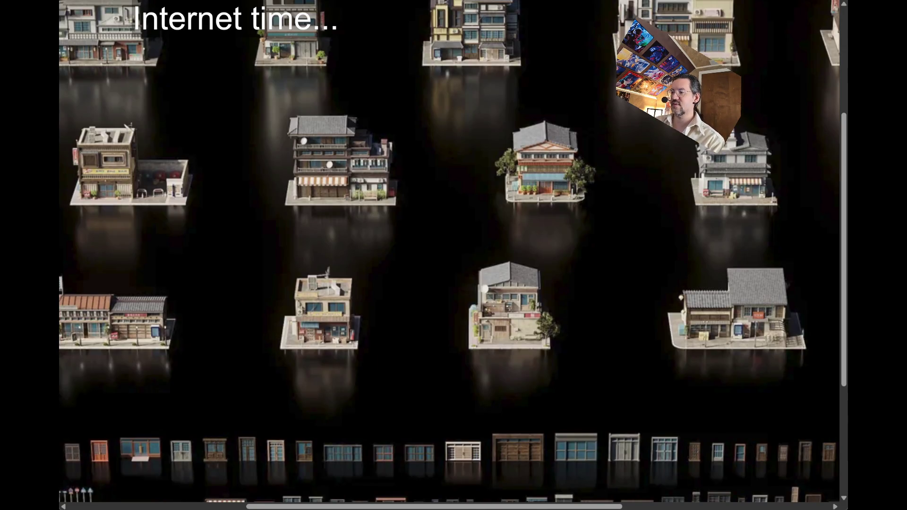
click(612, 251)
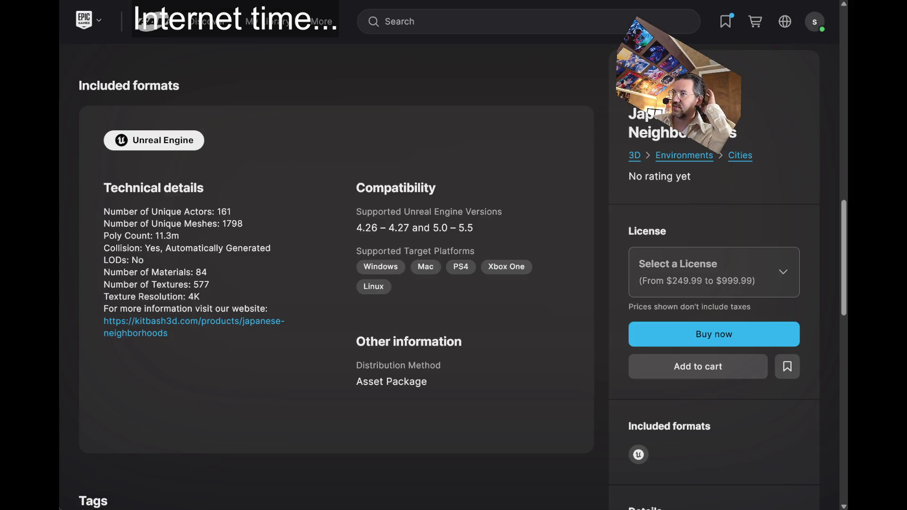
scroll(336, 265, up, 15)
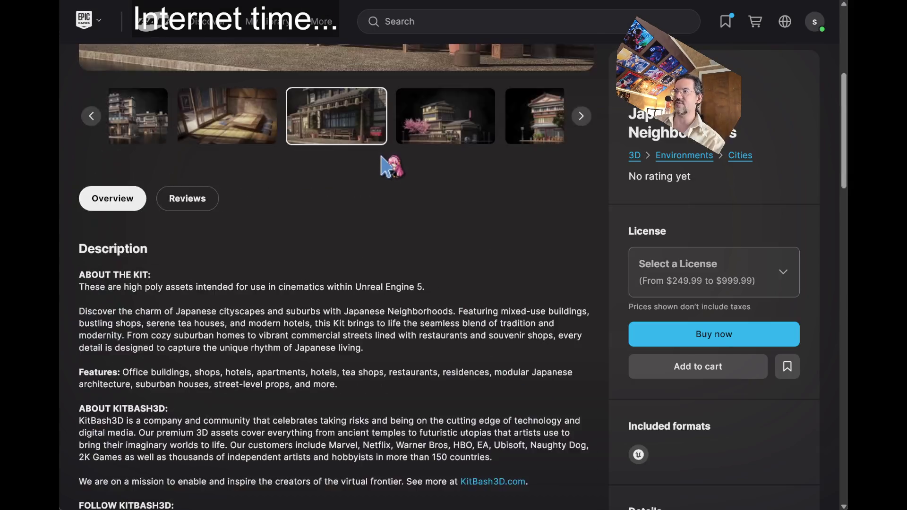
Return to the KitBash3D product listing and scroll through its grid of kits
key(alt+Left)
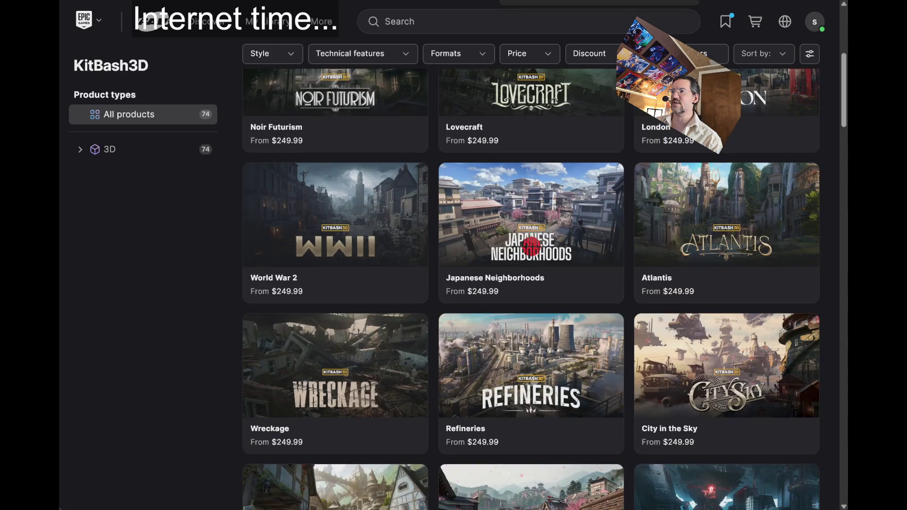
scroll(310, 350, down, 5)
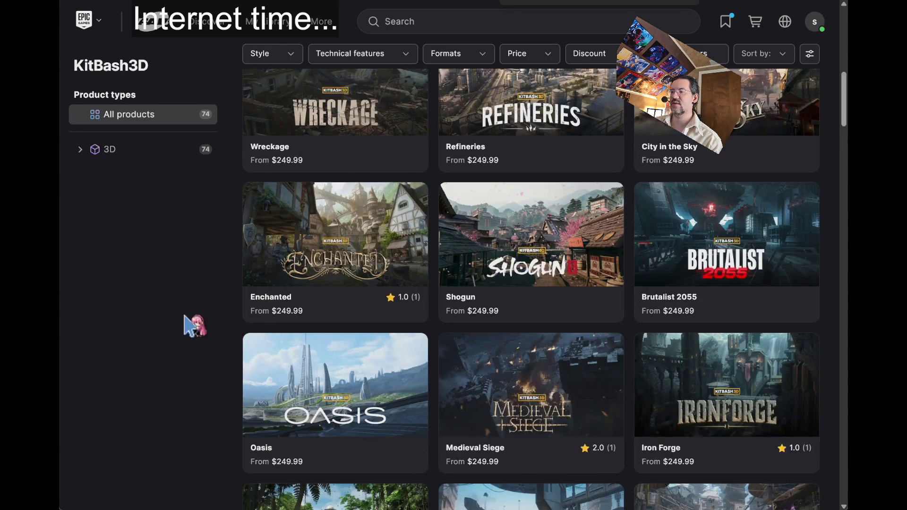
scroll(170, 319, down, 2)
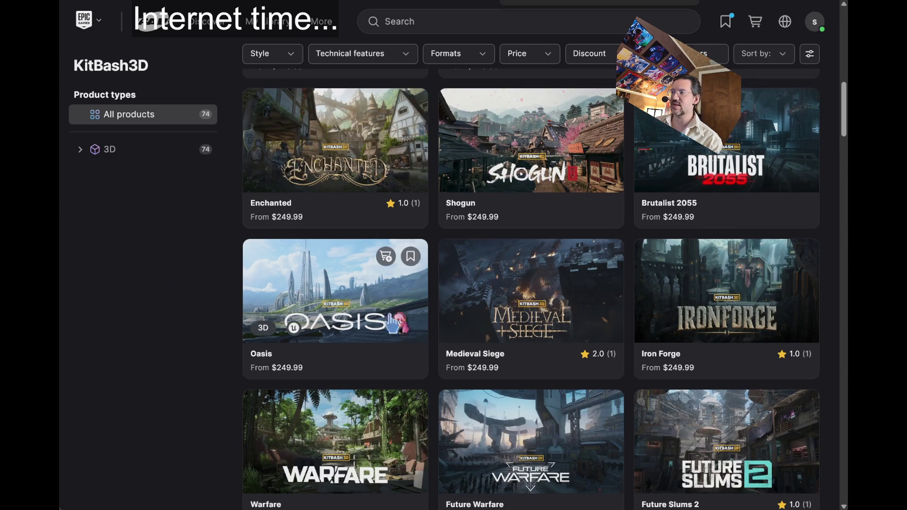
scroll(196, 333, down, 2)
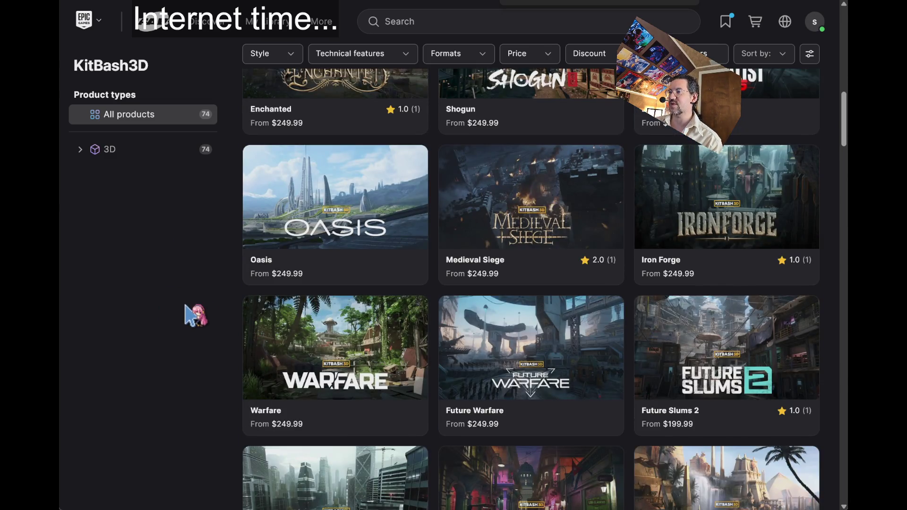
scroll(189, 316, down, 2)
scroll(178, 314, down, 2)
scroll(170, 309, down, 3)
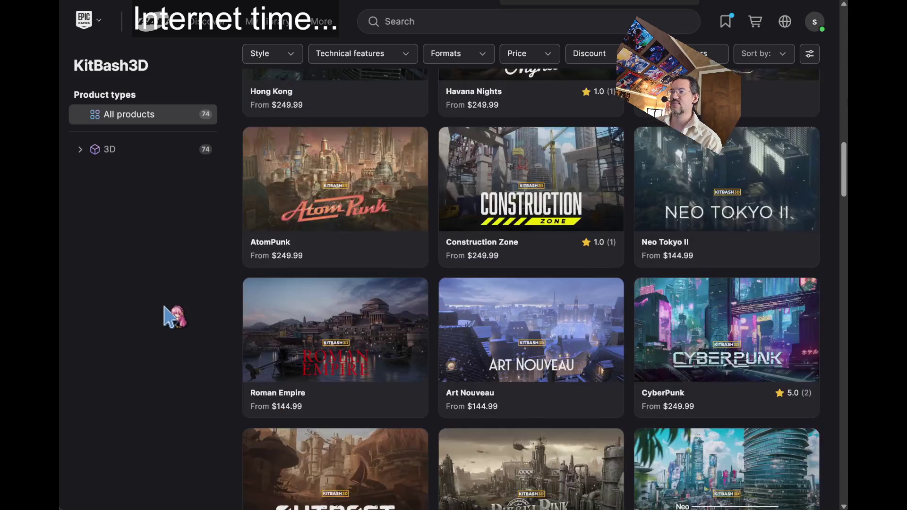
scroll(151, 292, down, 3)
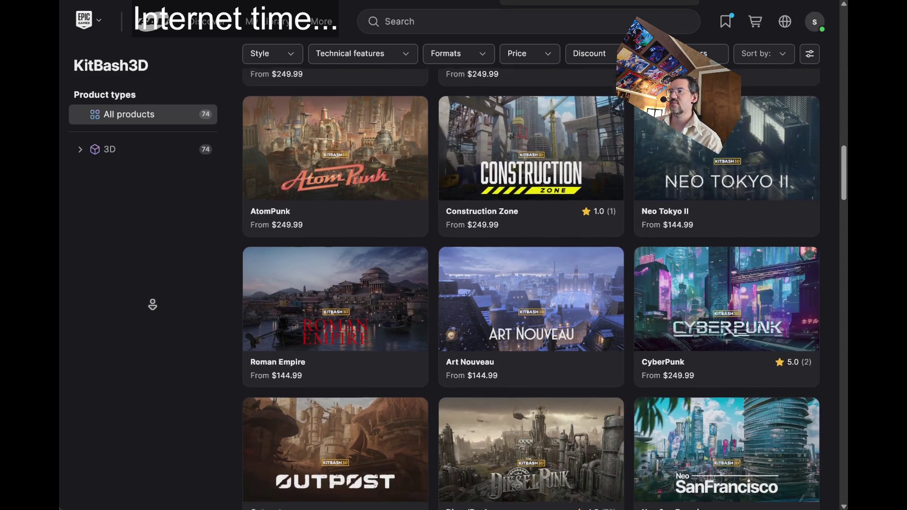
scroll(163, 307, up, 8)
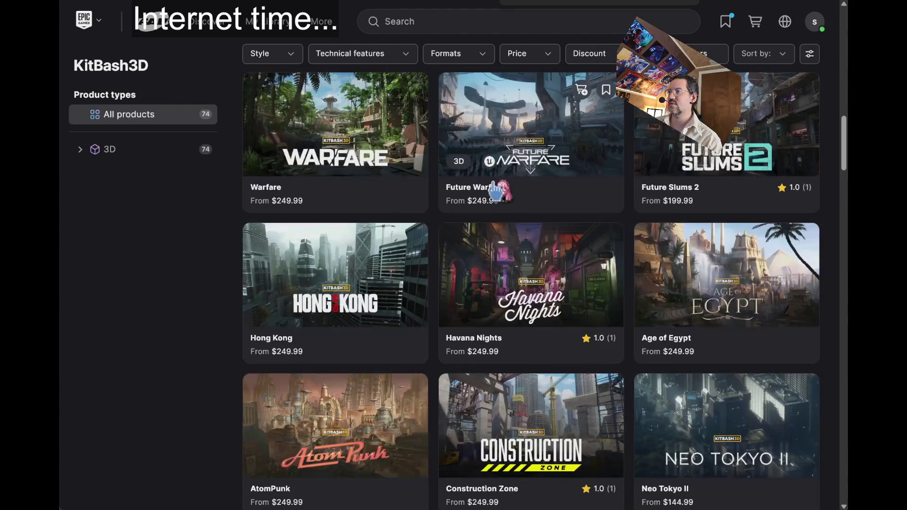
scroll(520, 312, down, 3)
Look through the Art Nouveau kit's gallery, including the domed building, mansion and tower house
click(548, 380)
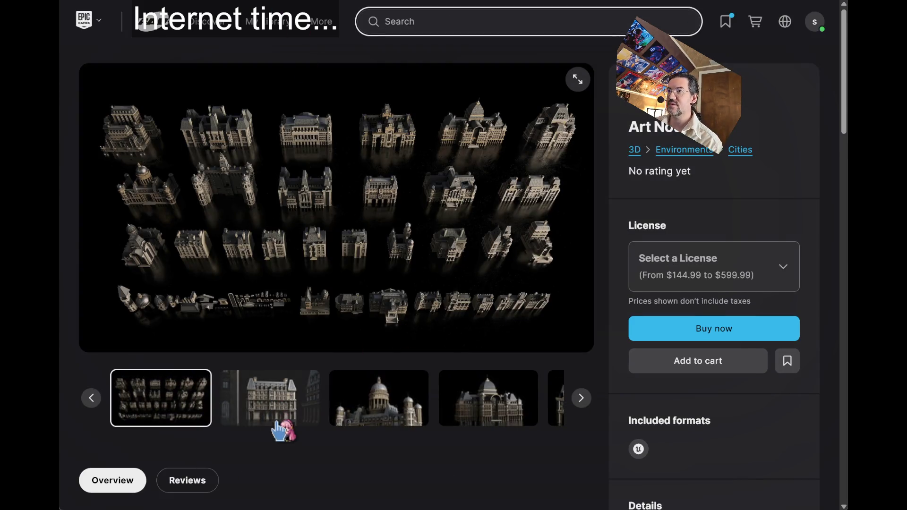
click(279, 423)
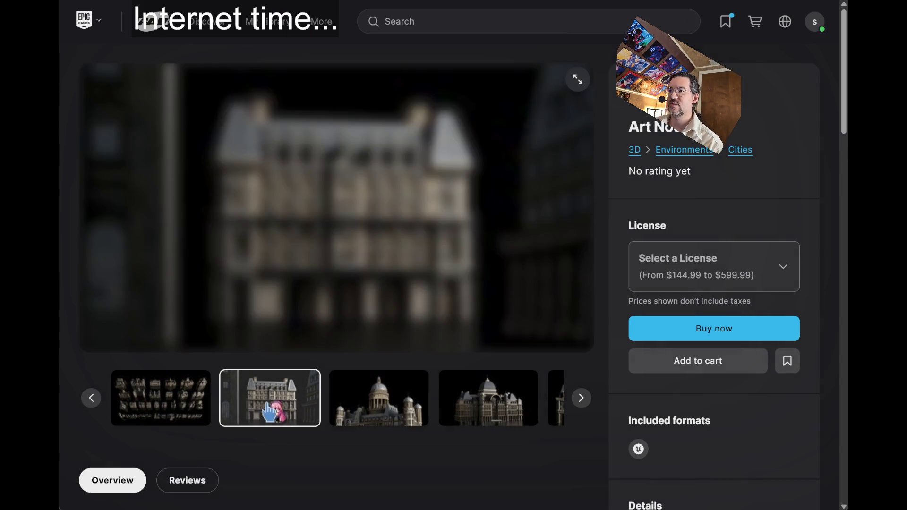
click(580, 399)
click(580, 399)
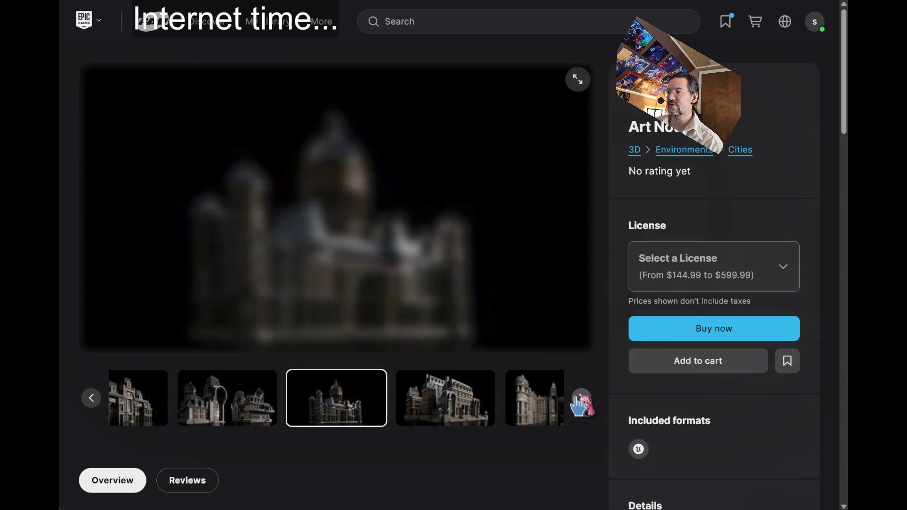
click(580, 400)
click(580, 399)
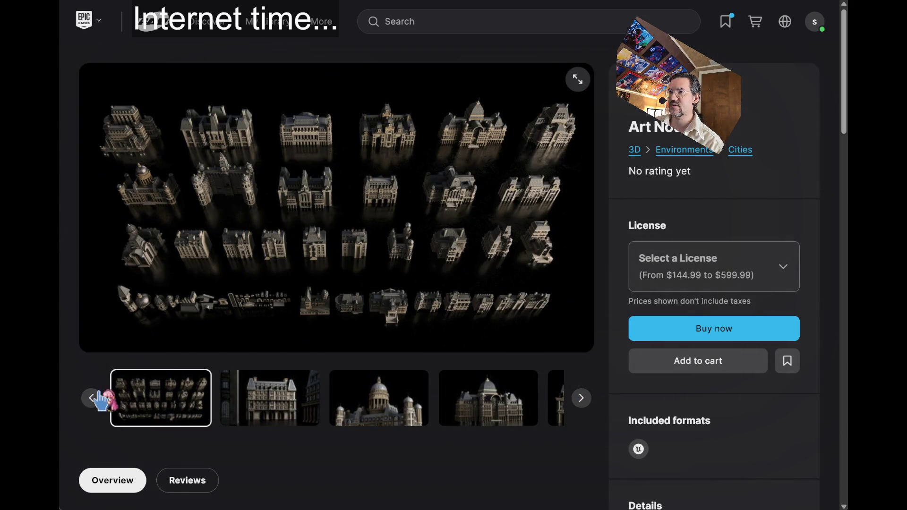
click(91, 398)
click(518, 428)
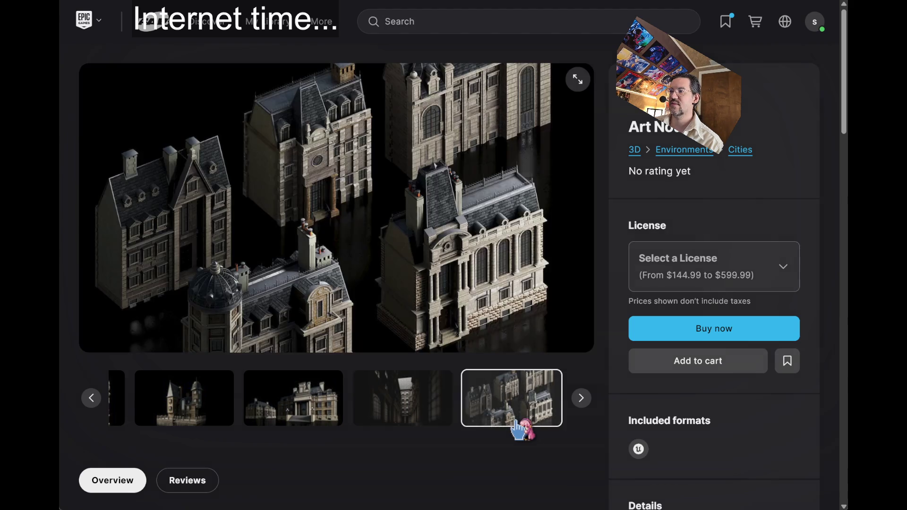
click(310, 416)
click(178, 415)
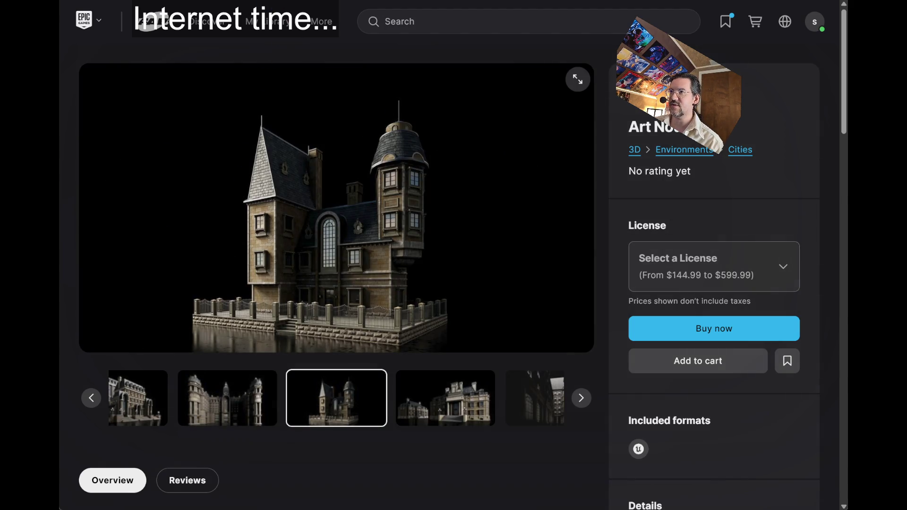
Go back to the KitBash3D listing, scroll up, and open the Atlantis kit's page
key(alt+Left)
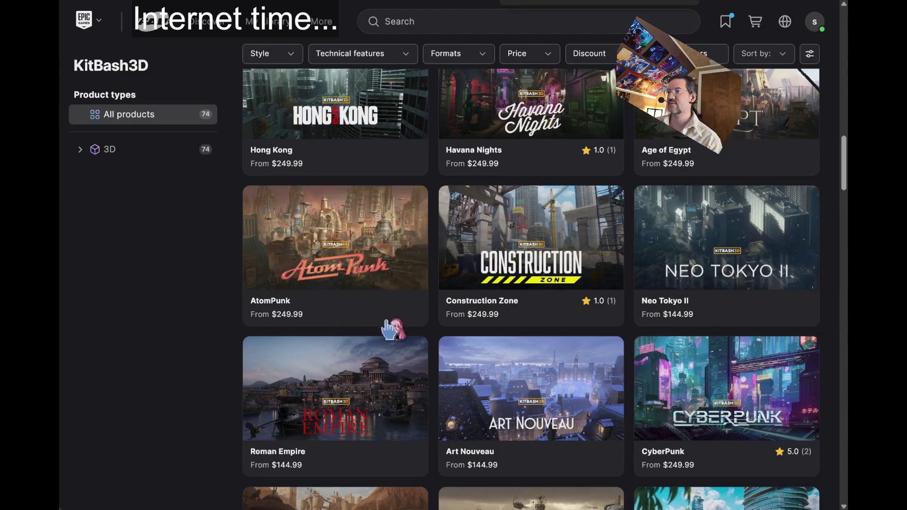
scroll(188, 328, down, 4)
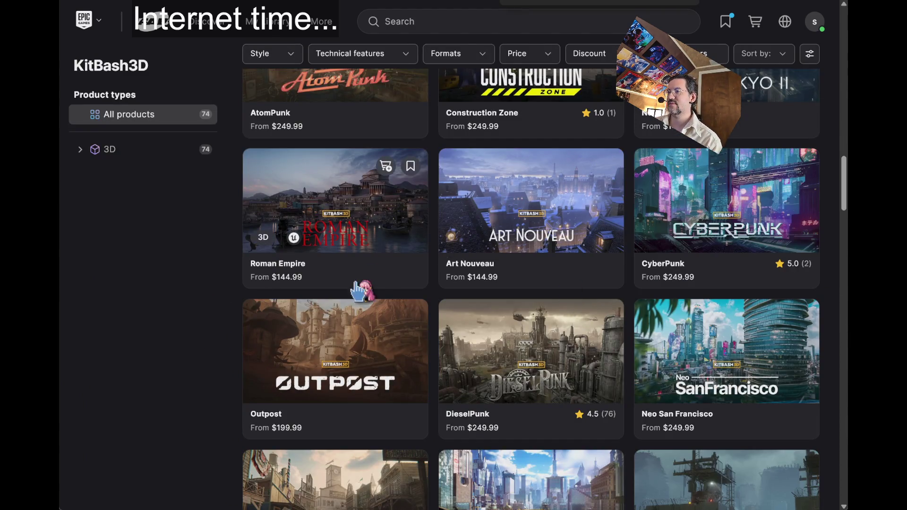
scroll(311, 342, up, 6)
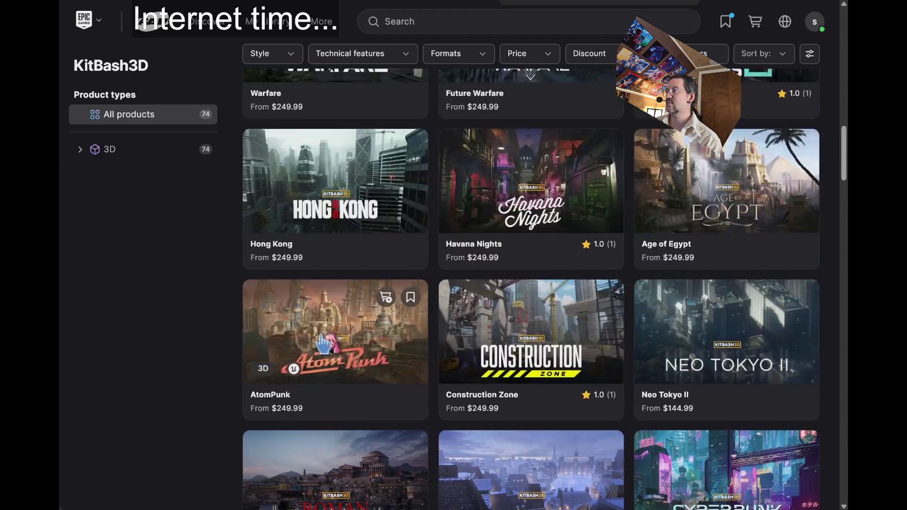
scroll(692, 359, up, 5)
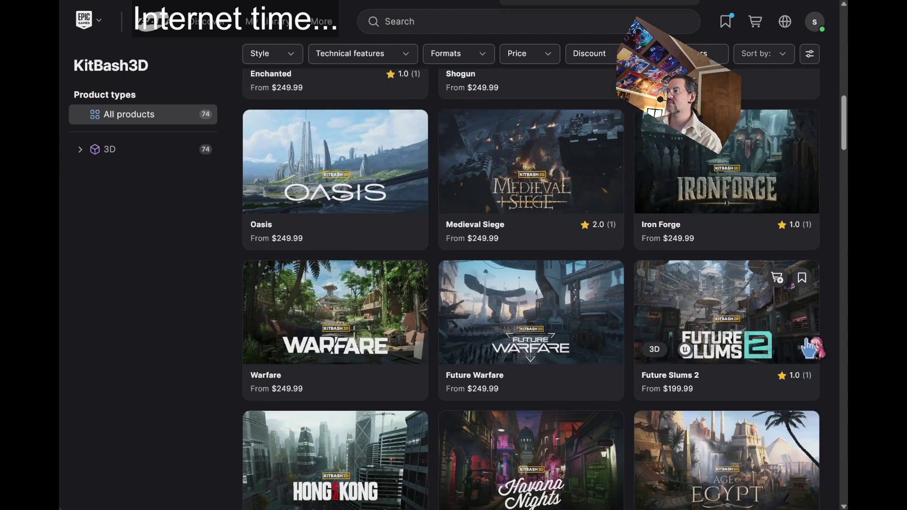
scroll(812, 350, up, 2)
scroll(838, 314, up, 6)
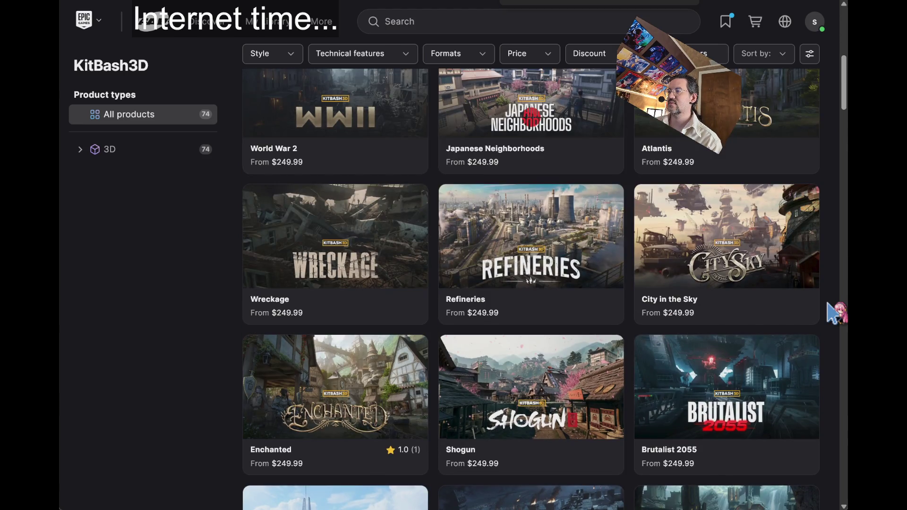
scroll(836, 313, up, 6)
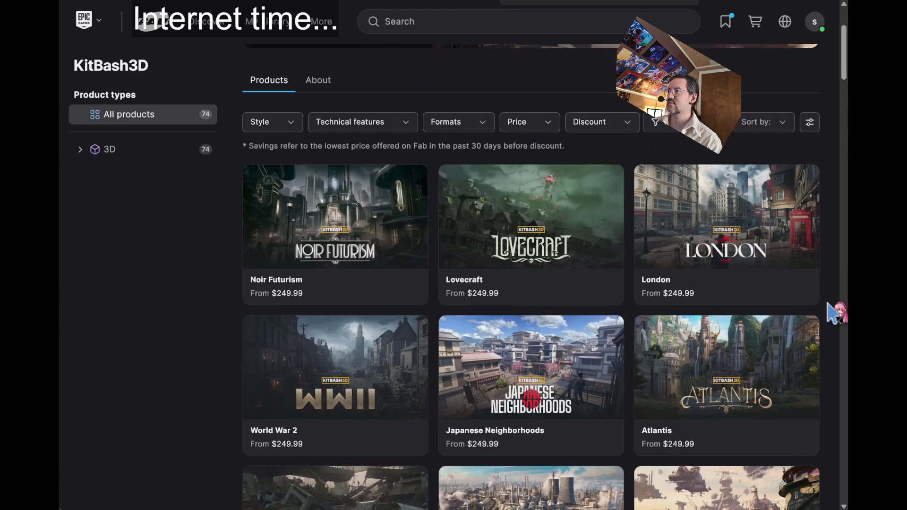
scroll(836, 312, down, 4)
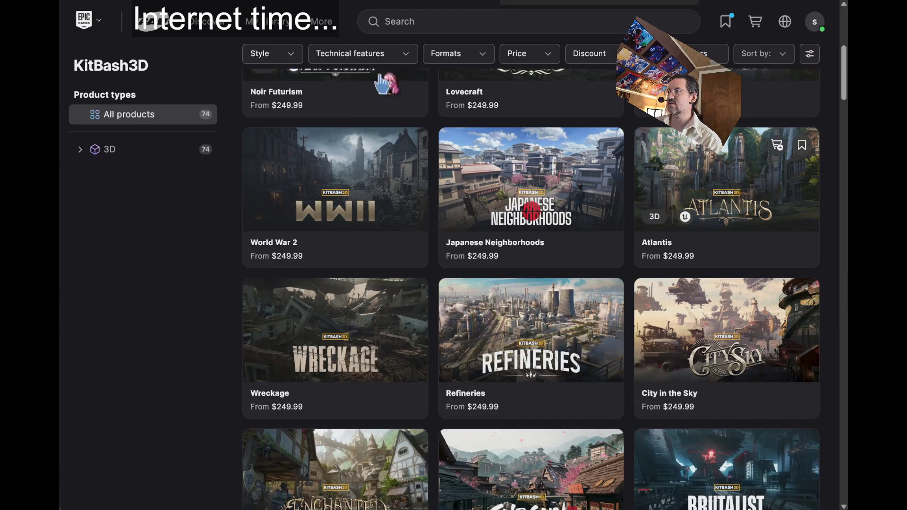
click(680, 142)
View the second, third and dock scene images in the Atlantis gallery
click(265, 396)
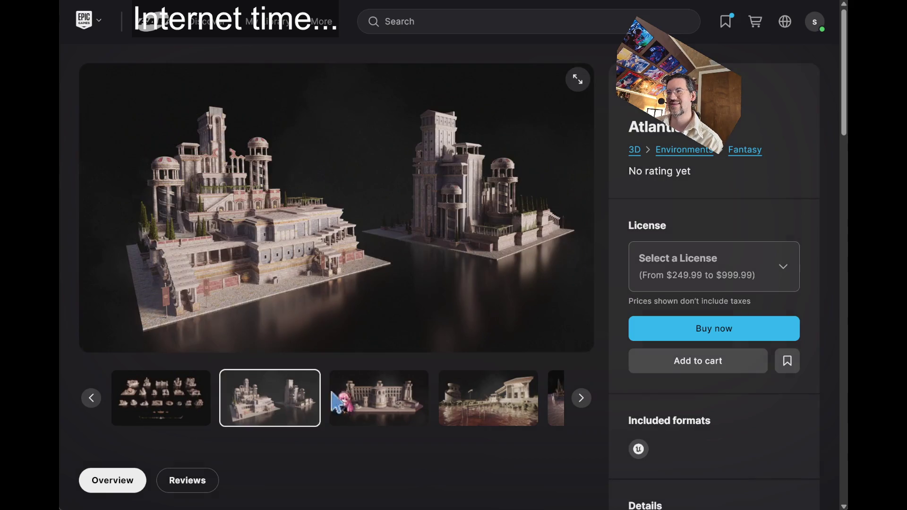
click(385, 411)
click(476, 422)
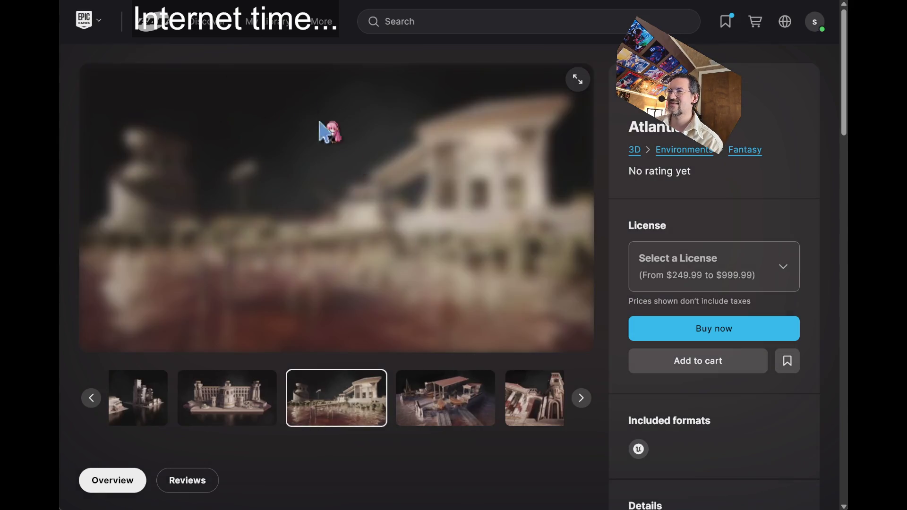
Go back to KitBash3D's products and sort them by rating
key(alt+Left)
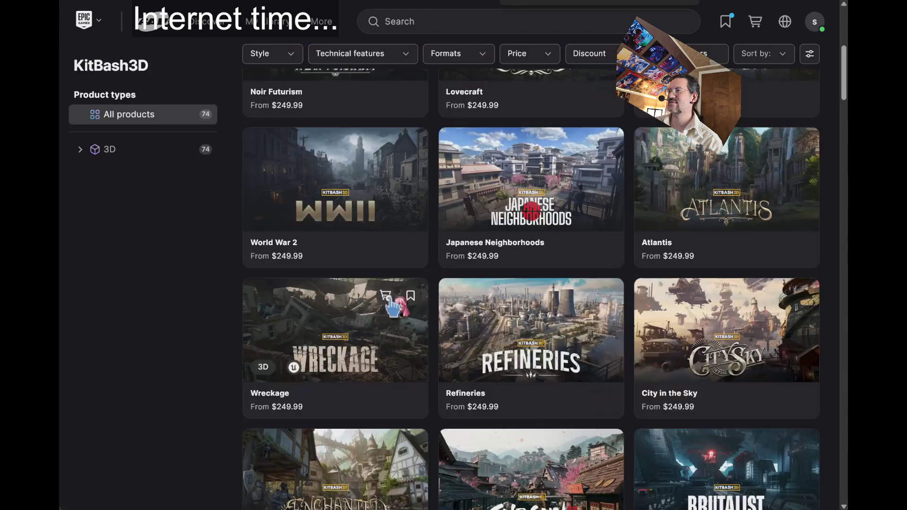
scroll(222, 307, up, 5)
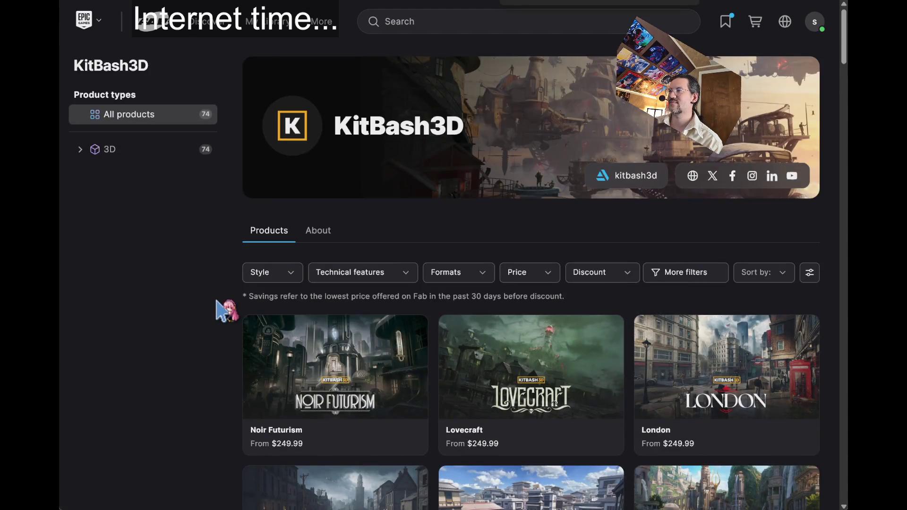
click(774, 276)
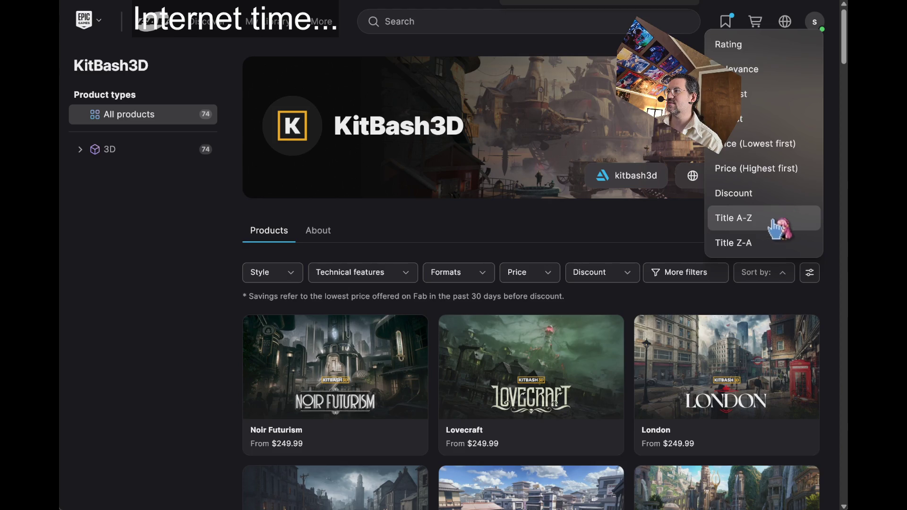
click(798, 44)
scroll(166, 336, down, 4)
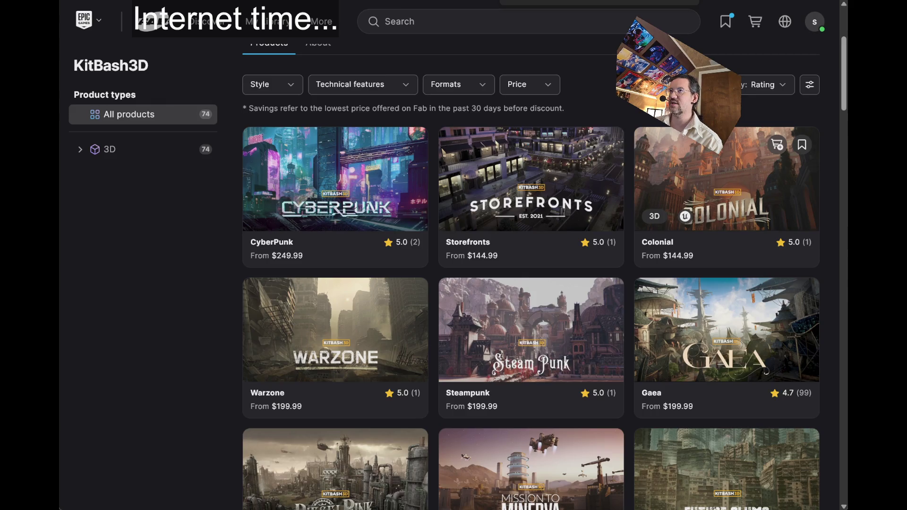
Check the CyberPunk pack's reviews and rating breakdown, then return to the storefront
click(620, 169)
click(741, 187)
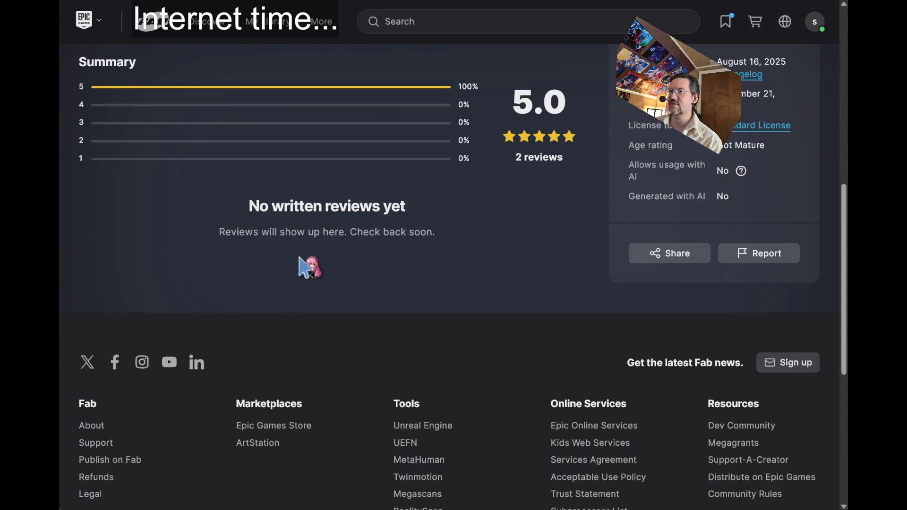
scroll(303, 263, up, 10)
click(731, 187)
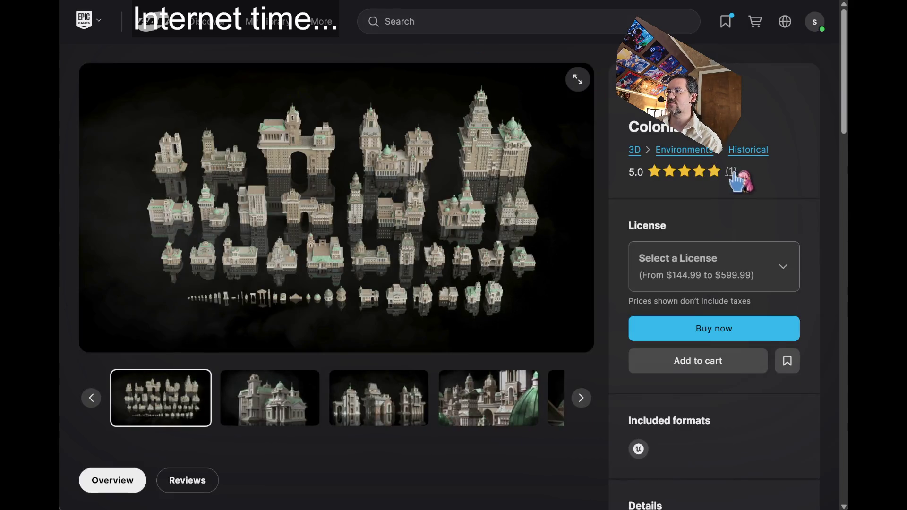
click(738, 184)
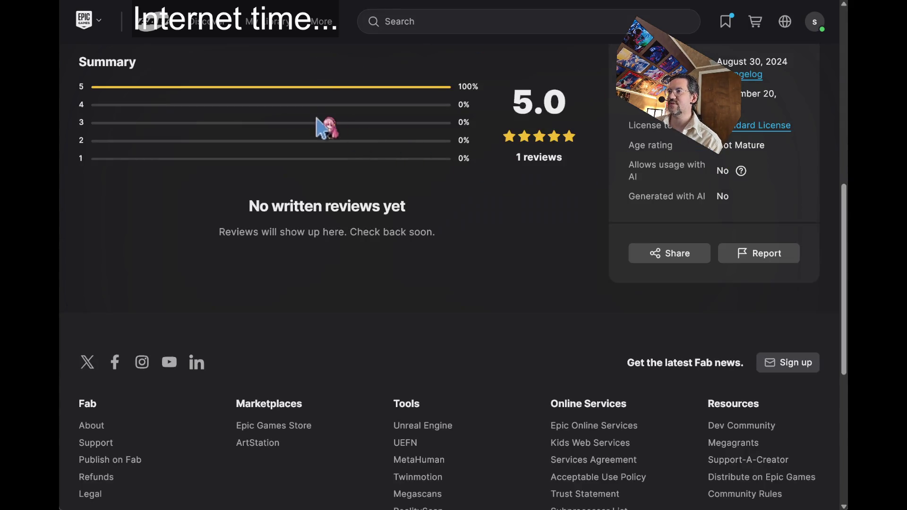
key(alt+Left)
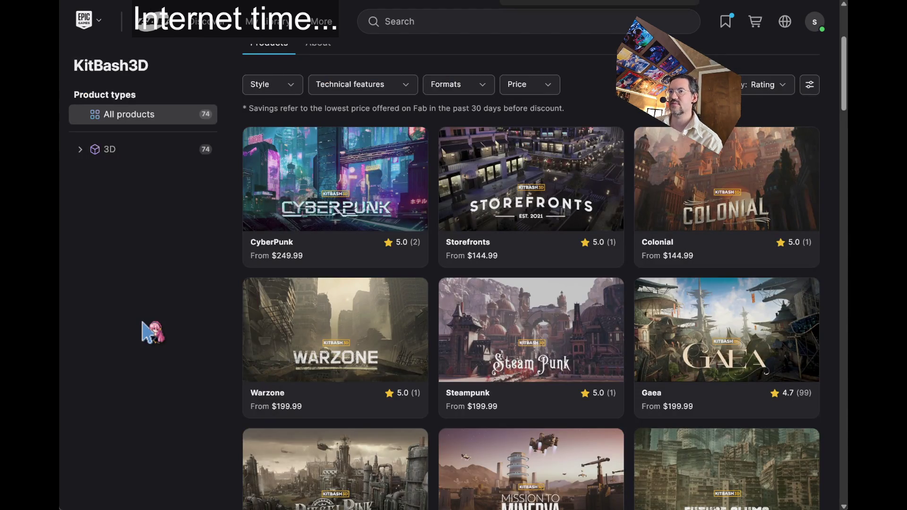
scroll(188, 375, down, 2)
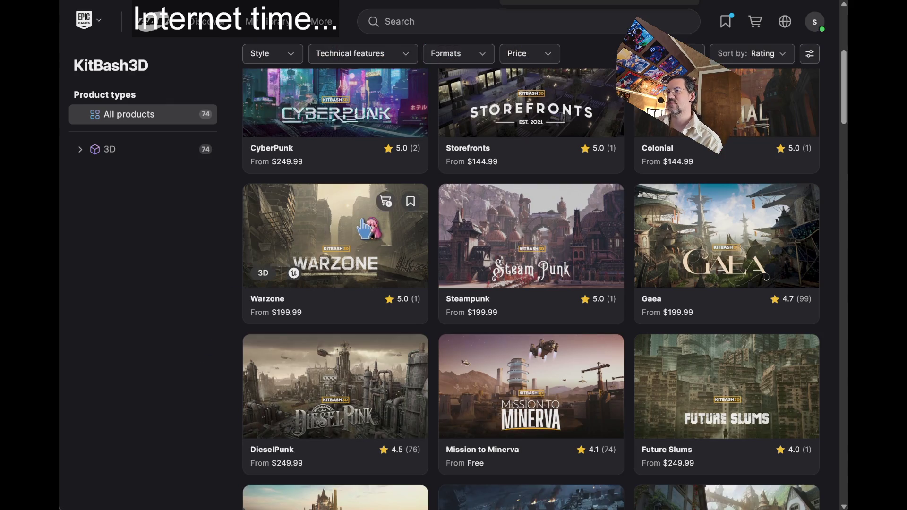
scroll(222, 307, up, 3)
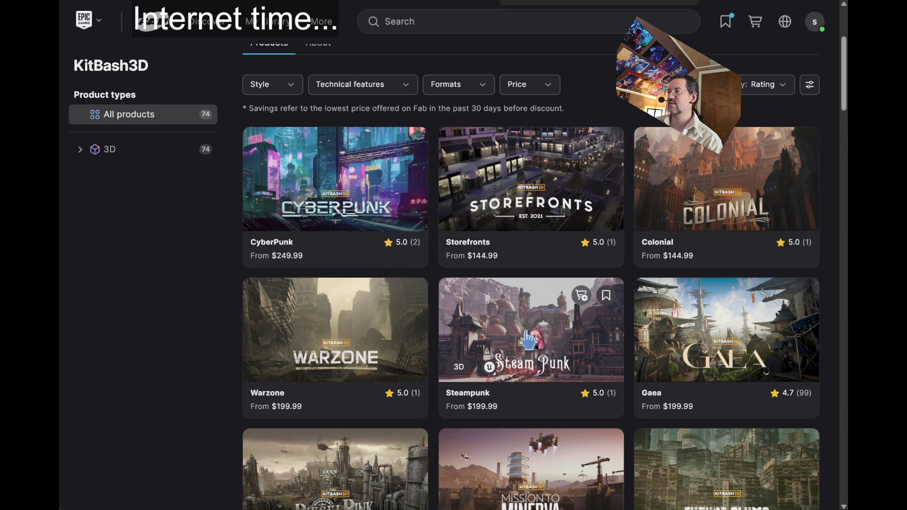
scroll(536, 338, up, 2)
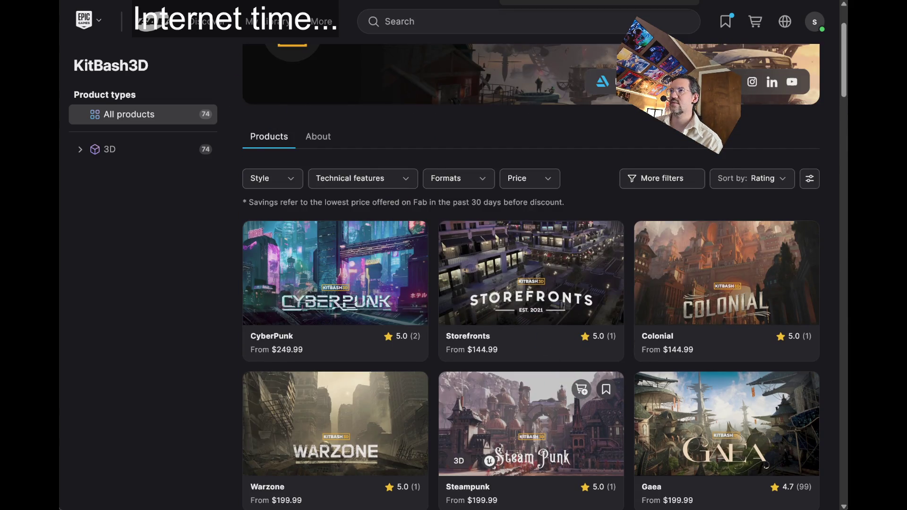
click(532, 425)
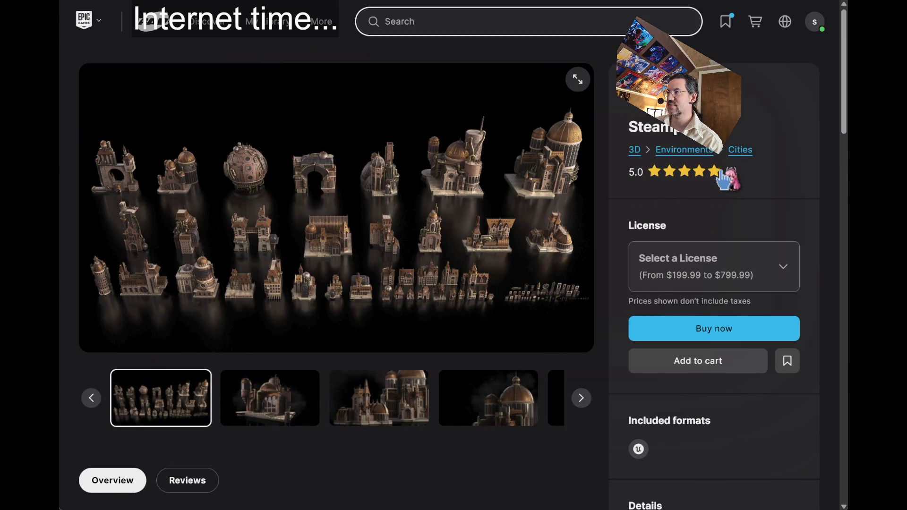
click(727, 172)
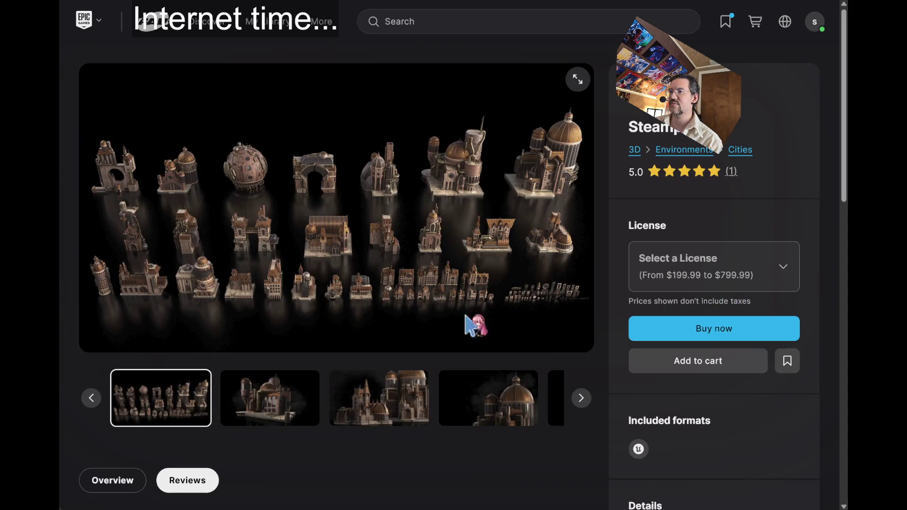
click(276, 403)
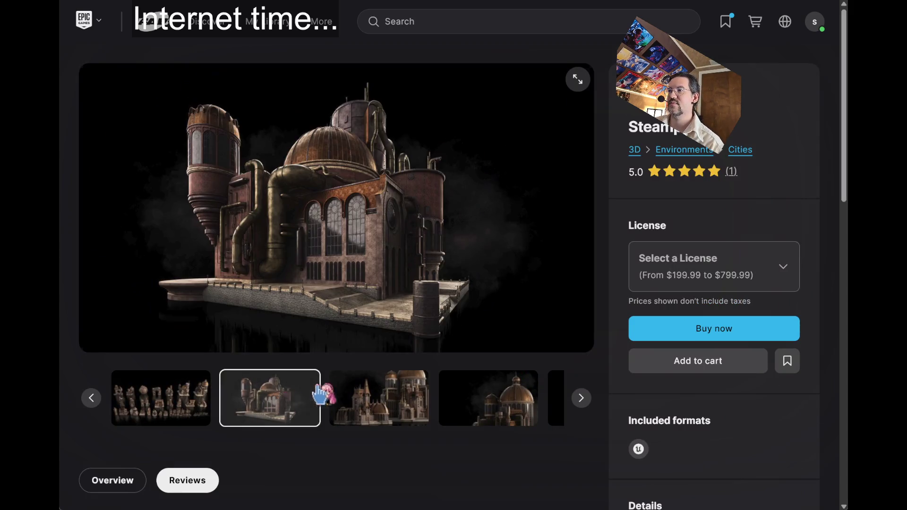
click(385, 405)
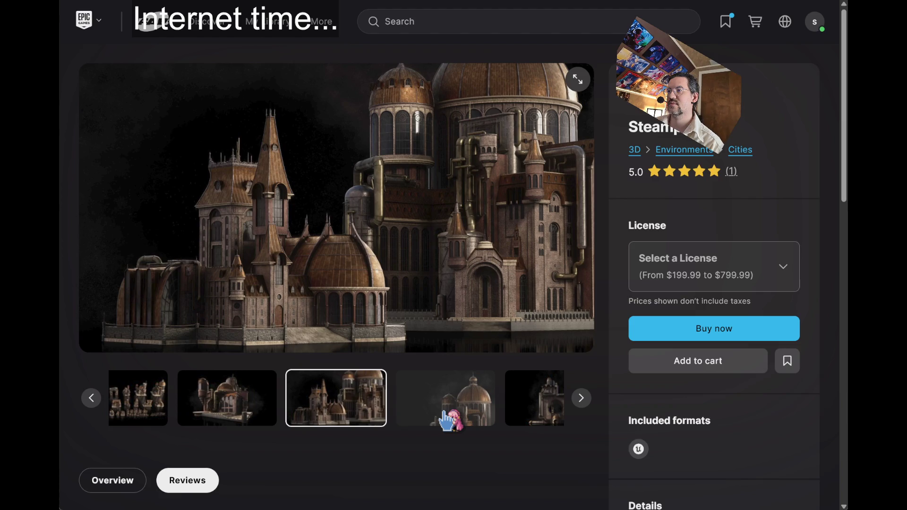
click(581, 400)
click(581, 400)
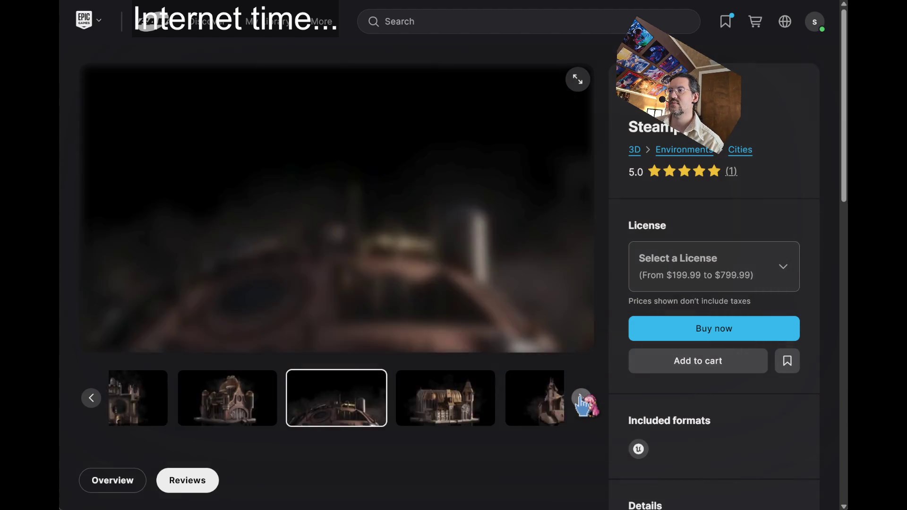
click(581, 399)
click(580, 399)
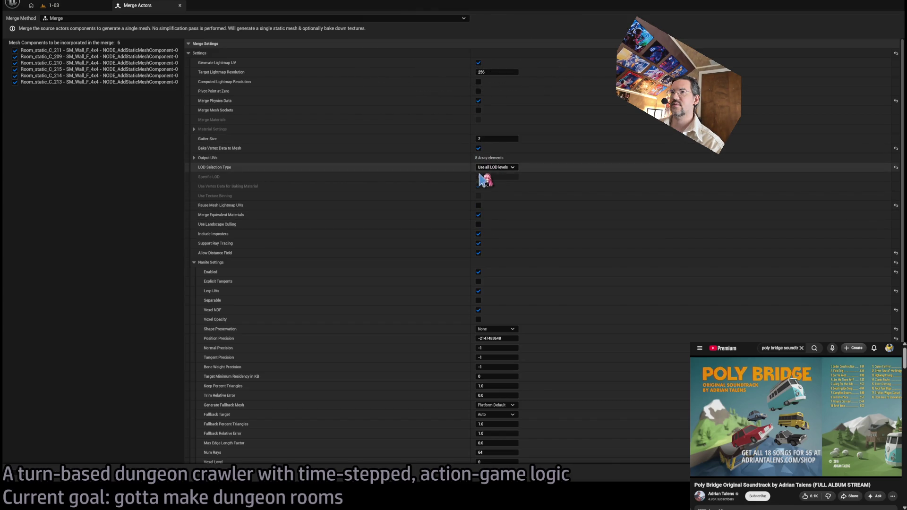
Enable Nanite for the merged mesh in the Merge Actors settings
click(477, 272)
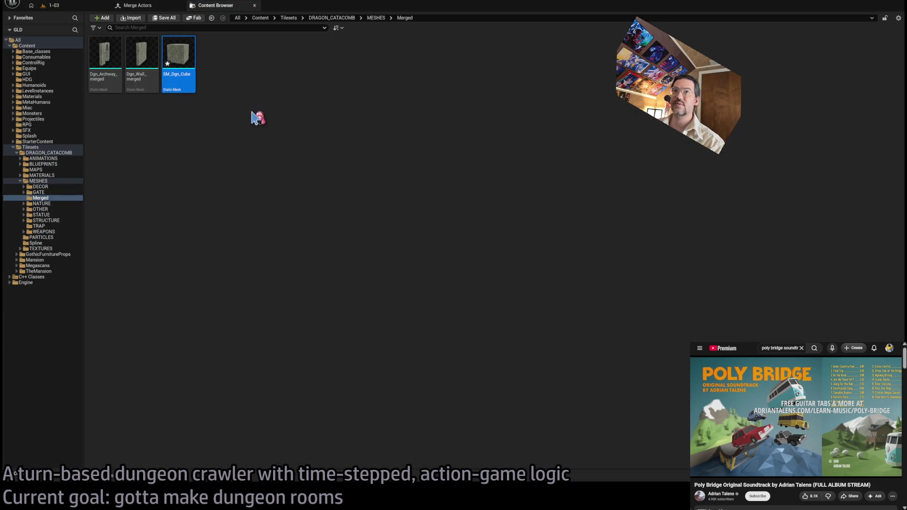
Rename the new cube mesh asset to Dgn_Cube
click(172, 76)
text(Dgn_Cube)
key(Return)
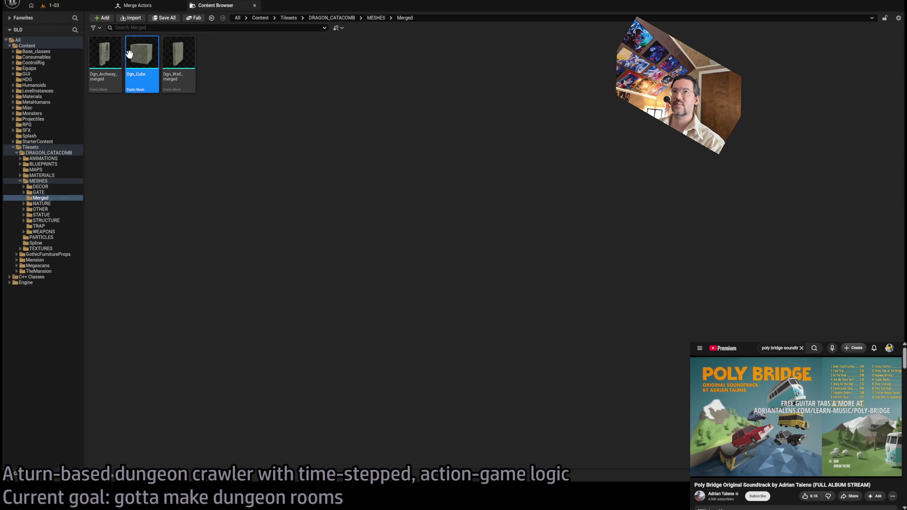
Place a Dgn_Cube copy in the 1-03 level and set its location fields (X -900)
click(71, 8)
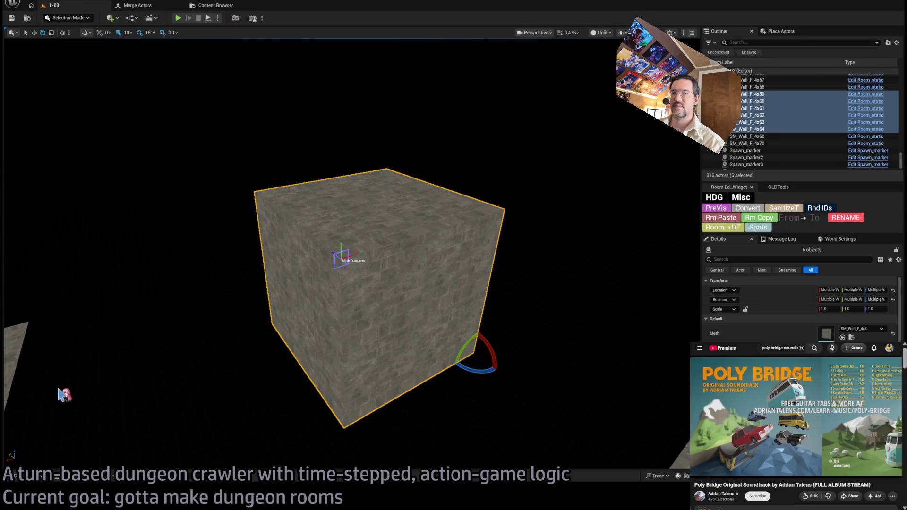
click(42, 477)
mouse_move(182, 344)
mouse_down()
mouse_move(510, 345)
mouse_move(577, 391)
mouse_move(590, 382)
mouse_up()
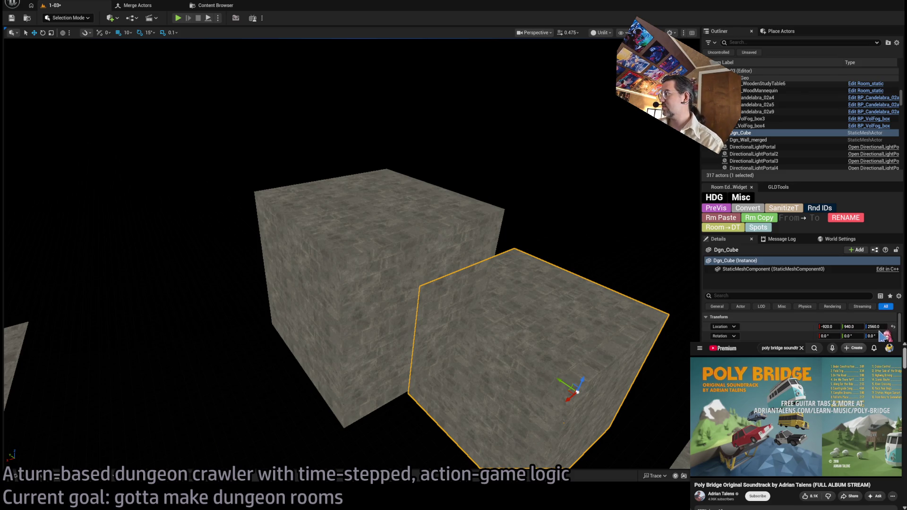
text(0)
key(Return)
key(shift+Tab)
key(shift+Tab)
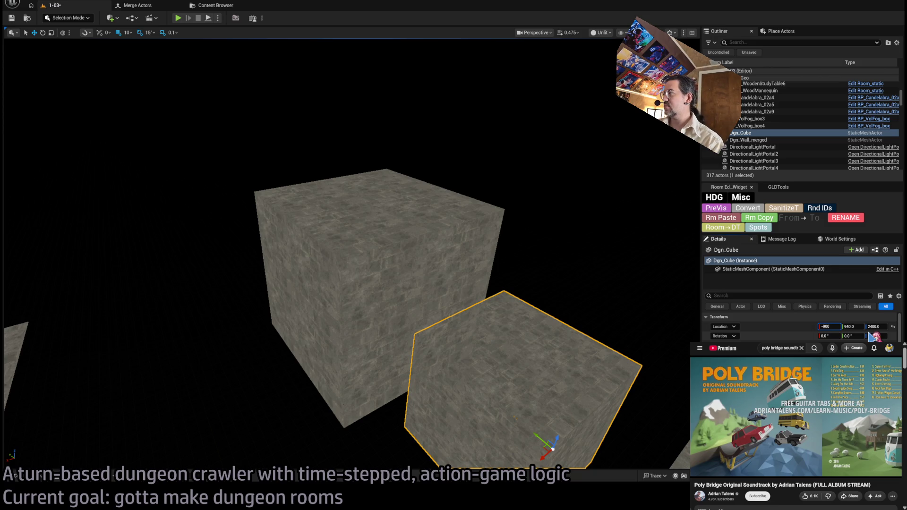
key(Tab)
key(Return)
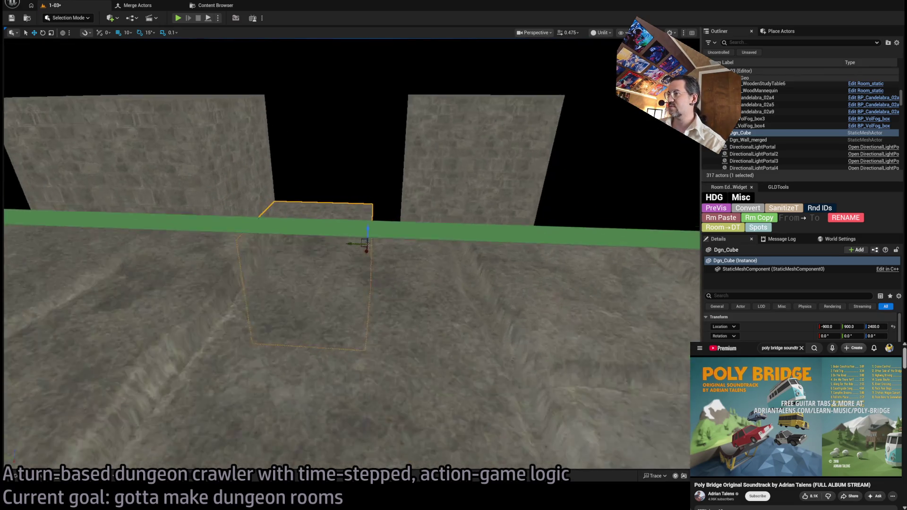
Set grid snap to 100, raise the cube to height 2800, and save the level
key(bracketright)
key(bracketright)
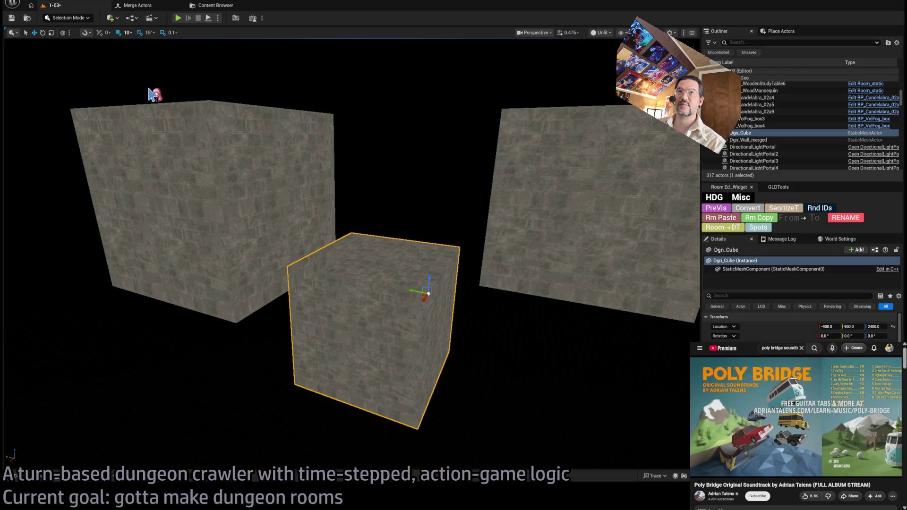
mouse_move(431, 280)
mouse_down()
mouse_move(437, 125)
mouse_move(445, 178)
mouse_up()
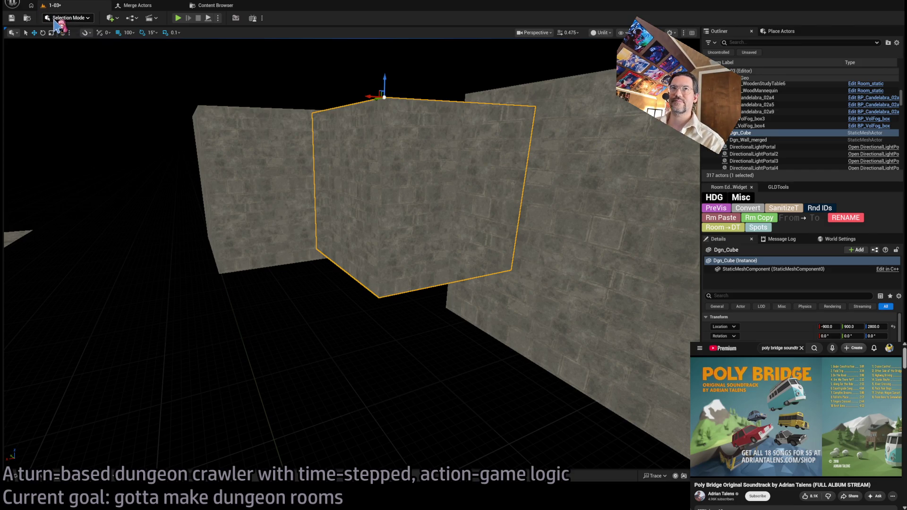
key(ctrl+s)
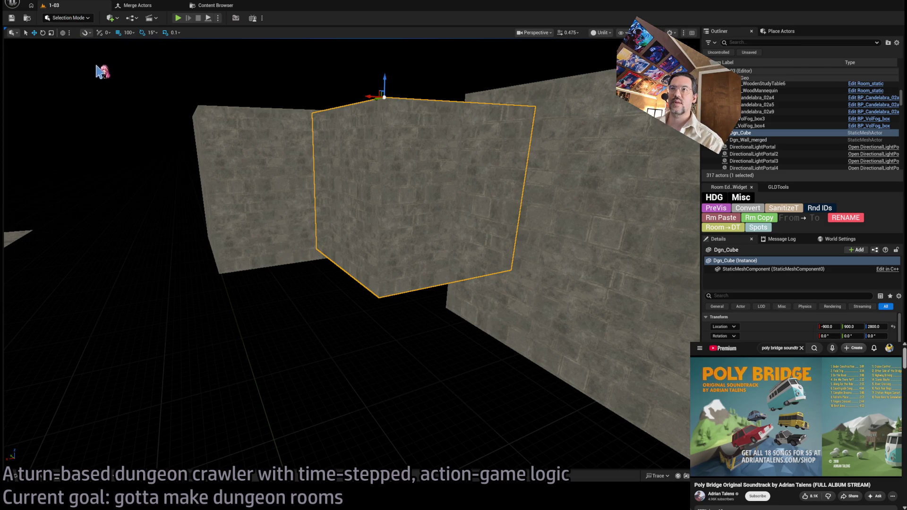
key(shift+5)
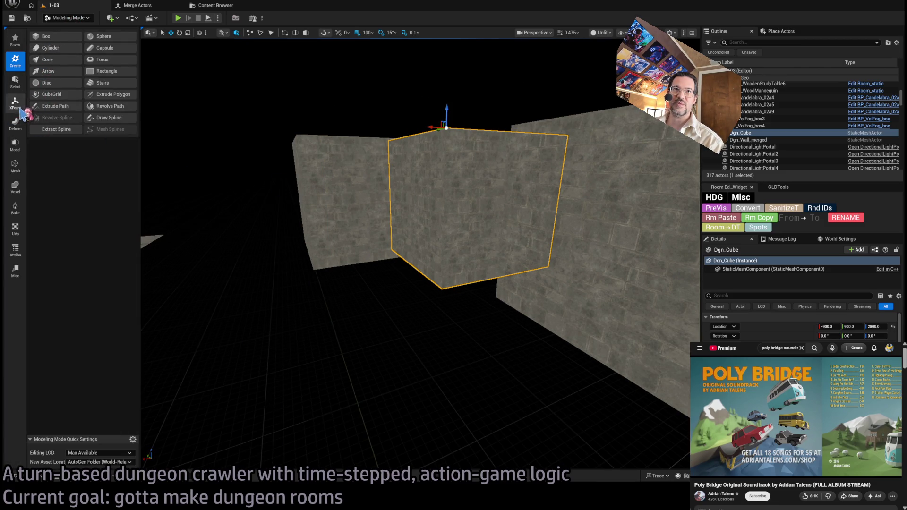
In Modeling Mode, simplify the Dgn_Cube mesh and accept the result
click(16, 165)
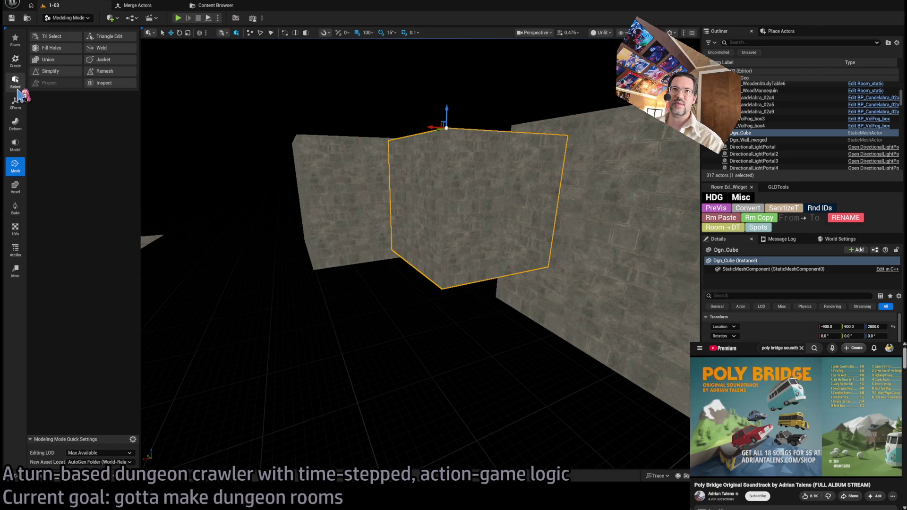
click(57, 71)
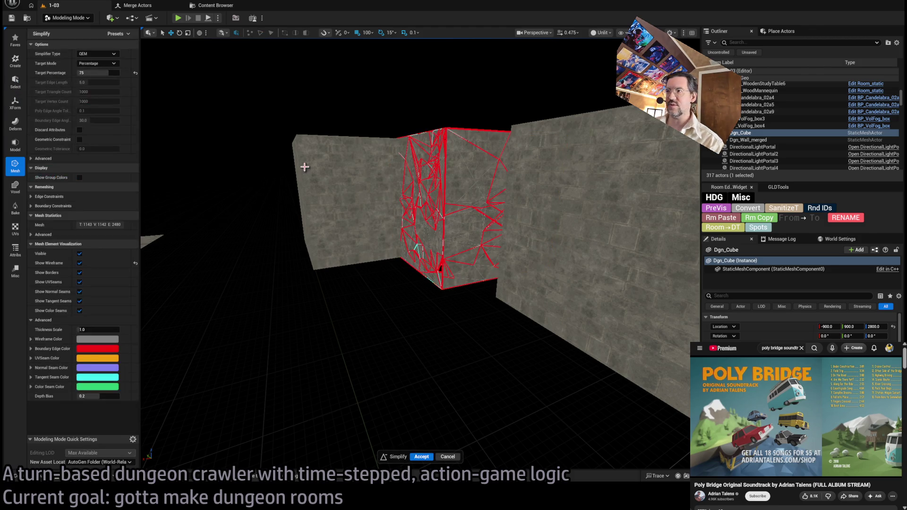
mouse_move(420, 255)
mouse_down()
mouse_move(435, 312)
mouse_move(425, 302)
mouse_up()
mouse_move(496, 218)
mouse_down()
mouse_move(477, 236)
mouse_move(496, 218)
mouse_up()
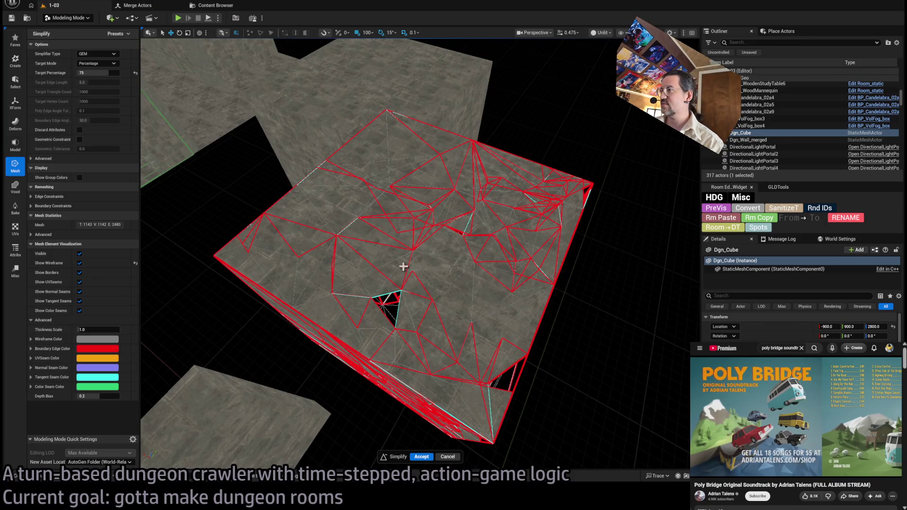
click(422, 457)
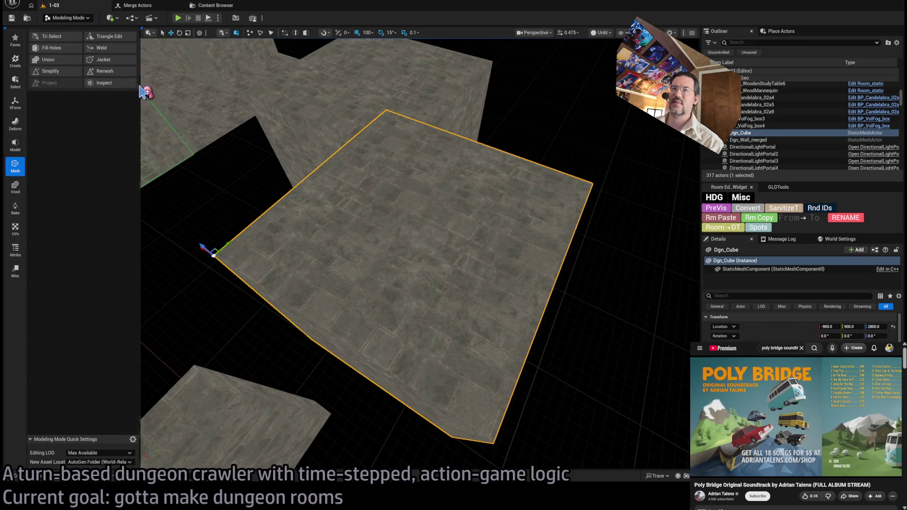
View Dgn_Cube in wireframe, then lit, then unlit shading while orbiting around it
mouse_move(416, 255)
mouse_down()
mouse_move(453, 236)
mouse_move(245, 175)
mouse_up()
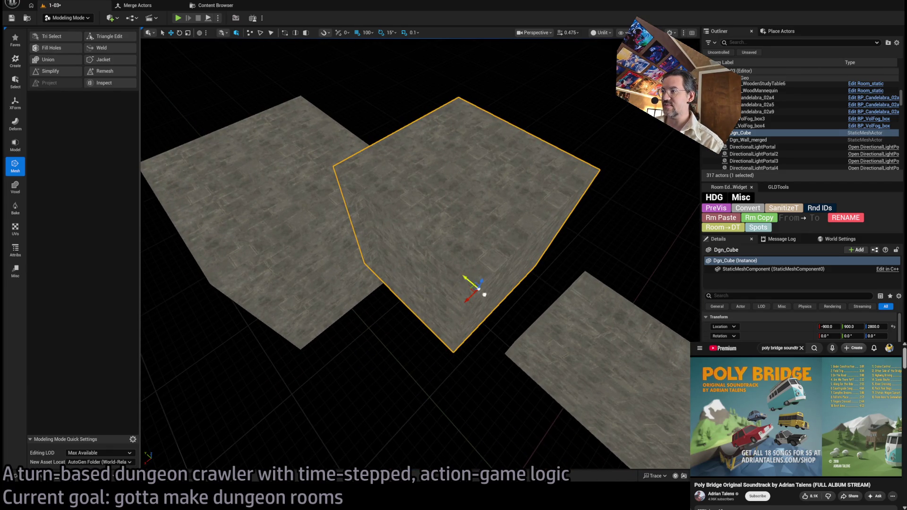
drag(496, 300, 249, 138)
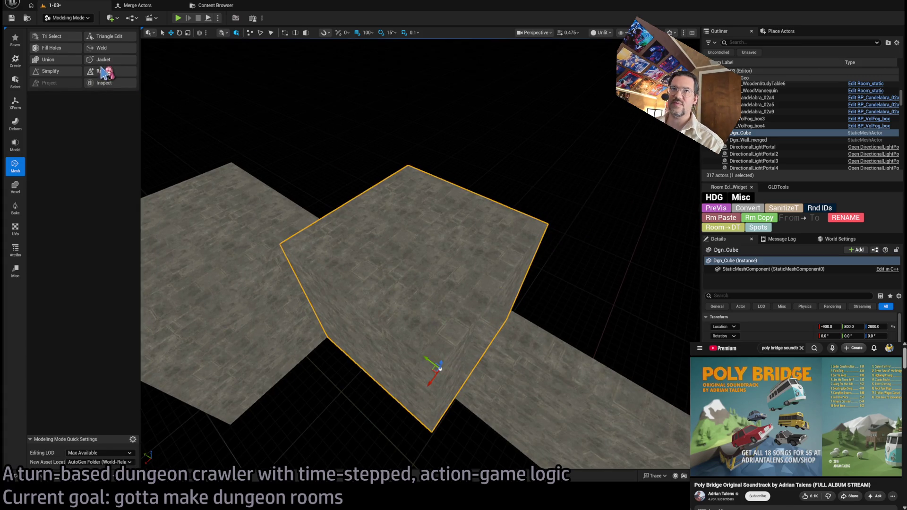
key(alt+2)
drag(577, 146, 576, 146)
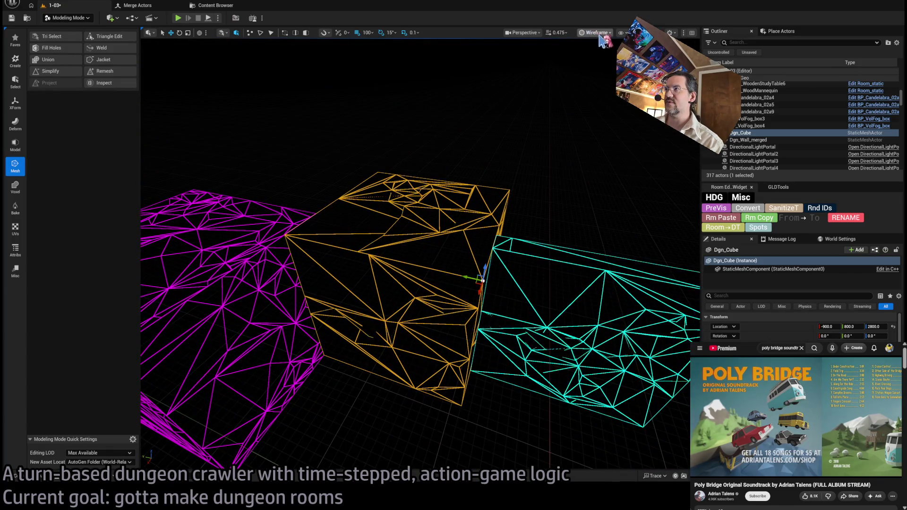
key(alt+4)
drag(491, 160, 499, 163)
key(alt+3)
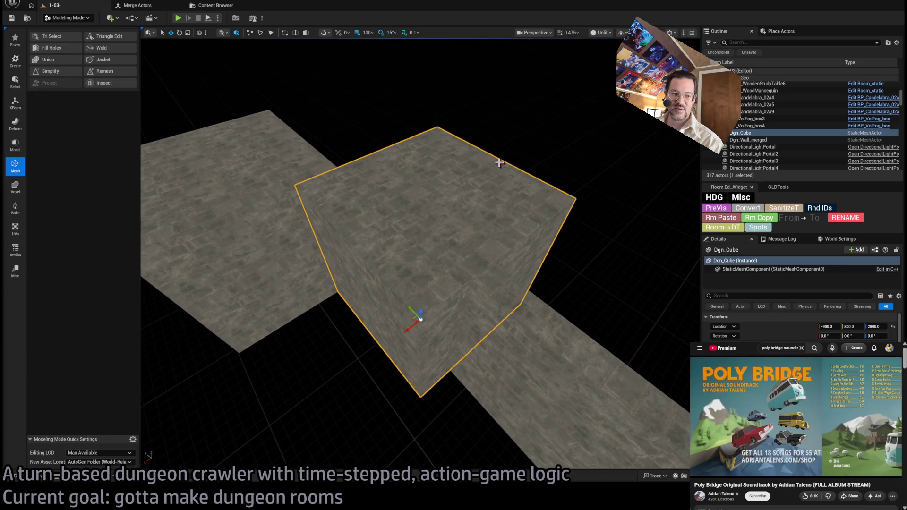
drag(340, 202, 340, 201)
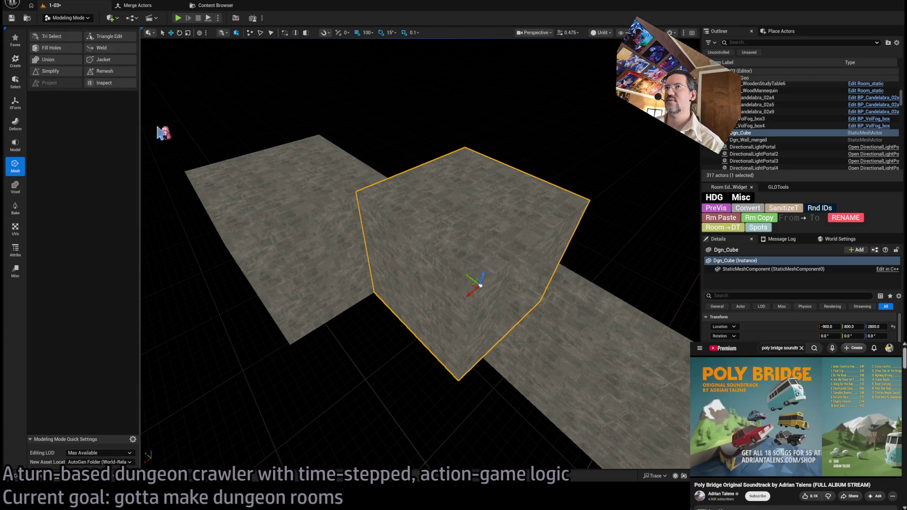
mouse_move(240, 114)
mouse_down()
mouse_move(243, 94)
mouse_move(200, 97)
mouse_up()
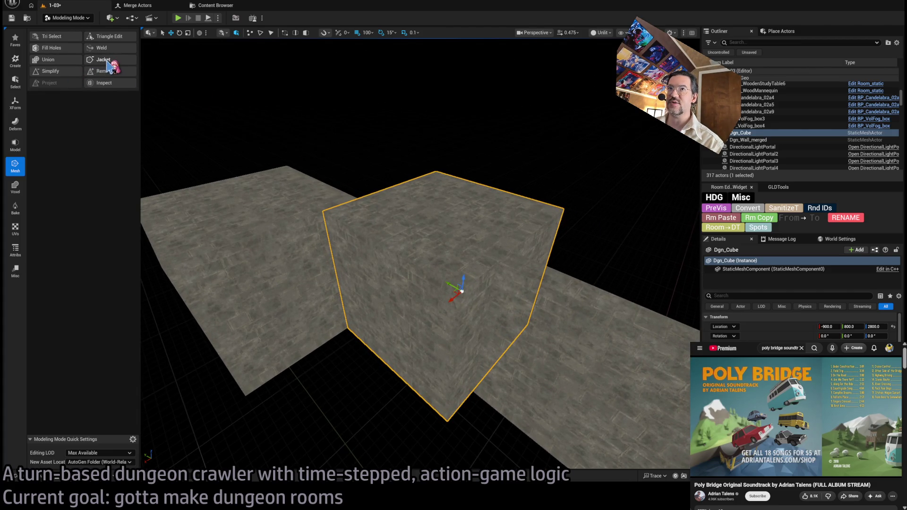
Try Simplify and Weld on the Dgn_Cube, cancelling both so the cube stays unchanged
click(61, 71)
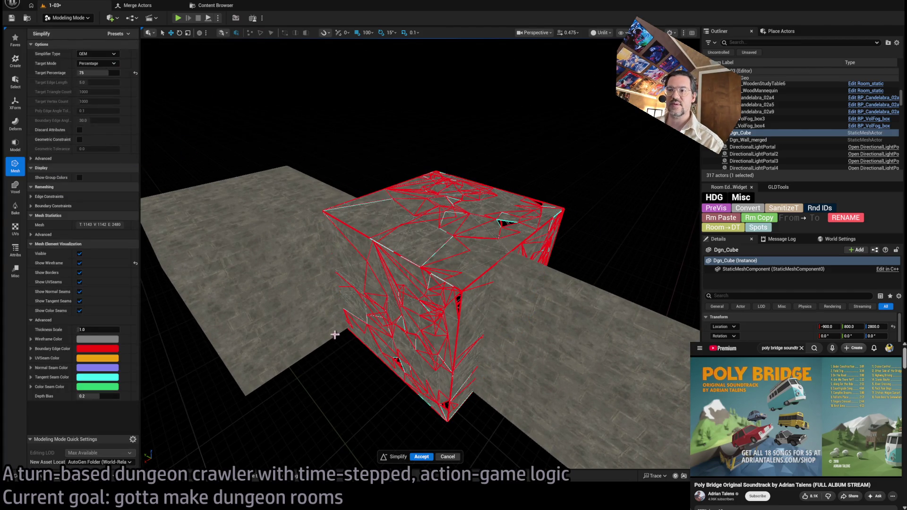
click(448, 457)
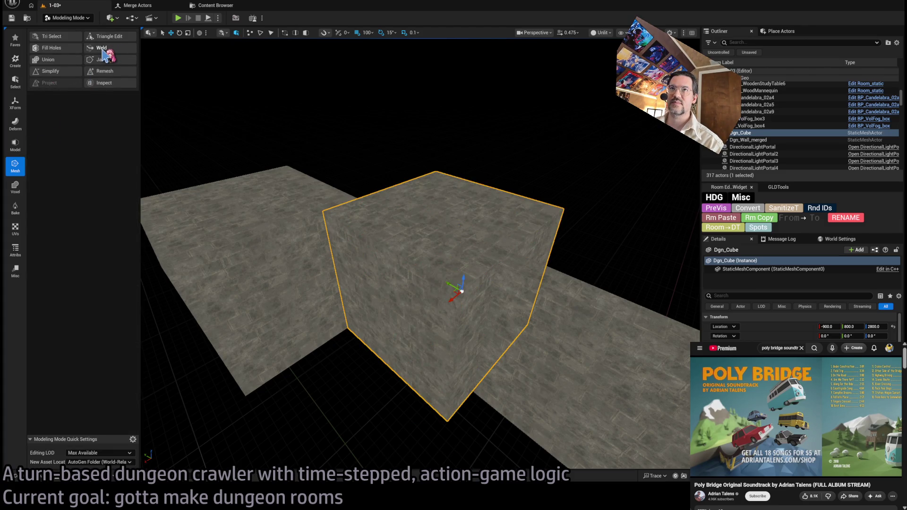
click(101, 48)
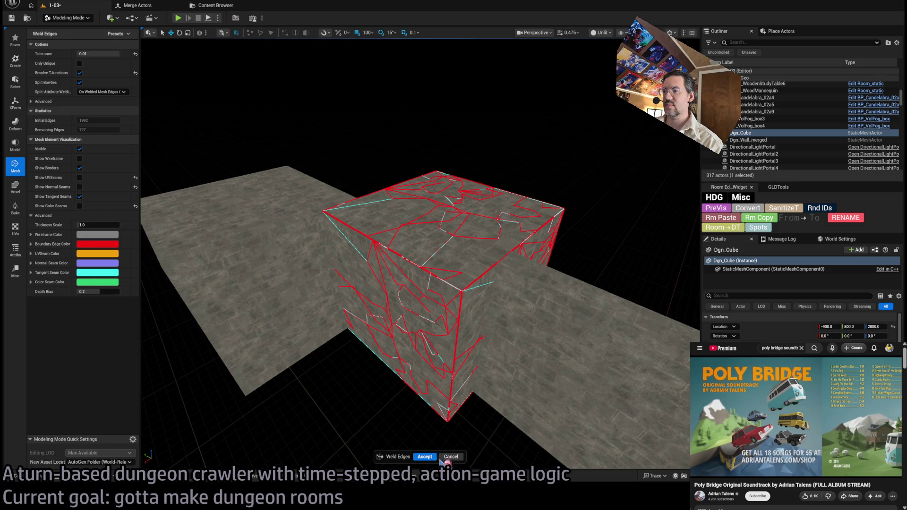
click(444, 458)
Delete the Dgn_Cube, then select and frame the SM_Wall_F_4x59 wall and open its static mesh
key(Delete)
click(353, 228)
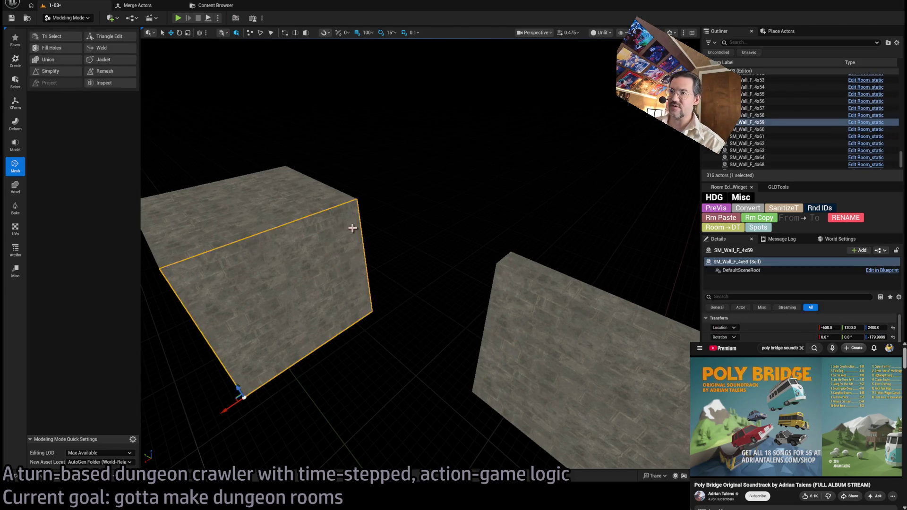
key(f)
key(ctrl+e)
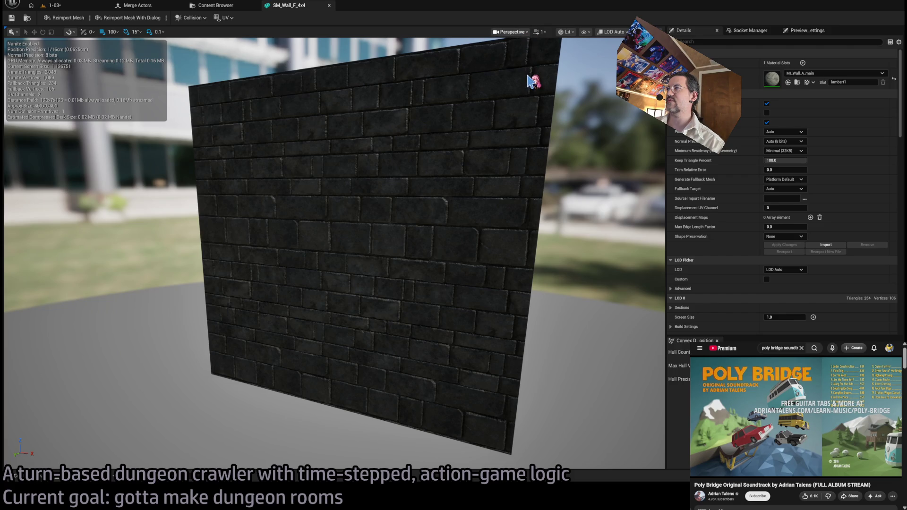
Disable Nanite support on the SM_Wall_F_4x4 mesh and apply the change
scroll(522, 229, down, 5)
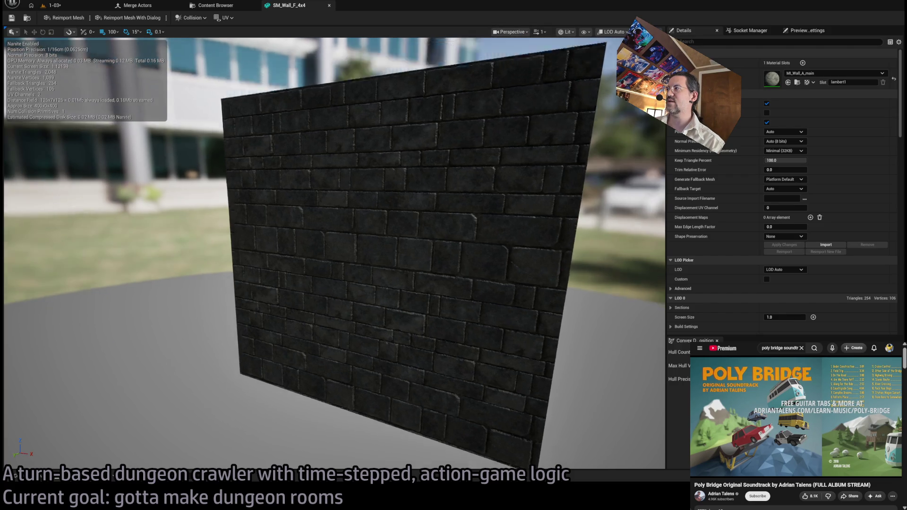
click(767, 103)
click(784, 245)
Inspect the wall's 2,048-triangle mesh in wireframe, then return to the 1-03 level
mouse_move(446, 203)
mouse_down()
mouse_move(494, 122)
mouse_move(510, 47)
mouse_up()
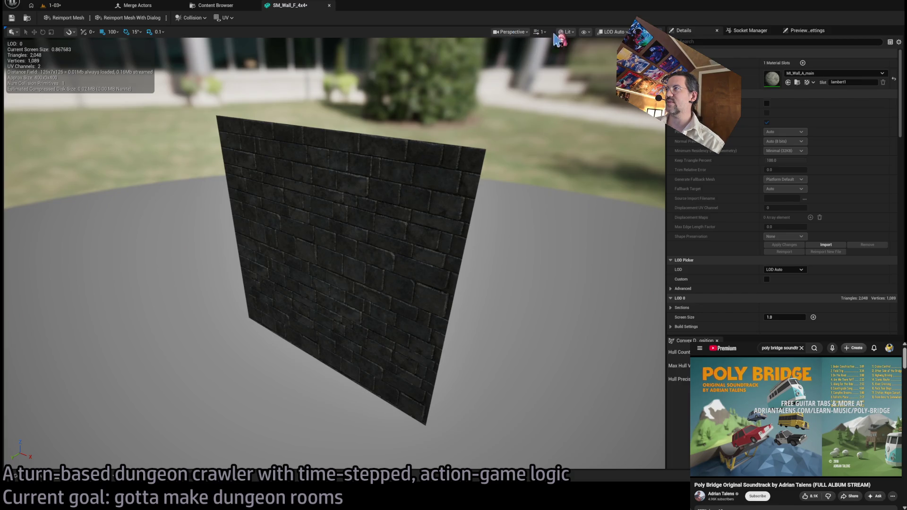
key(alt+2)
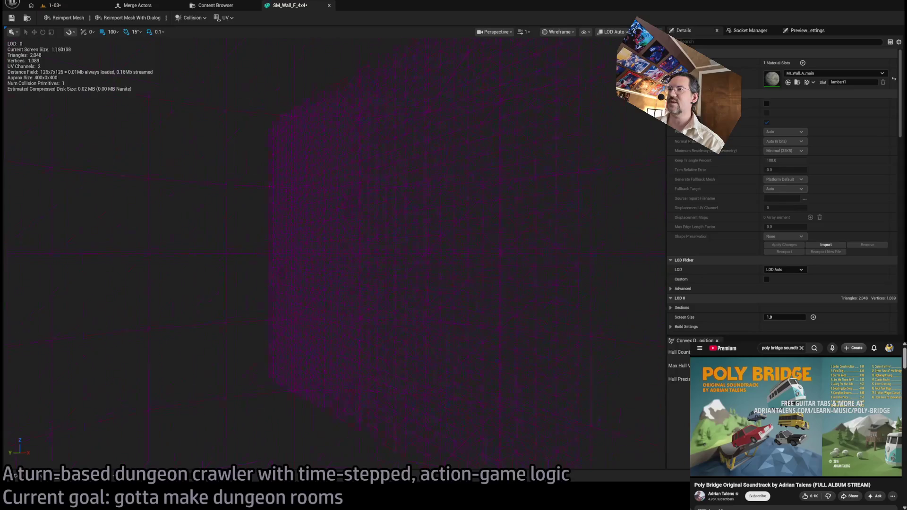
scroll(517, 154, down, 5)
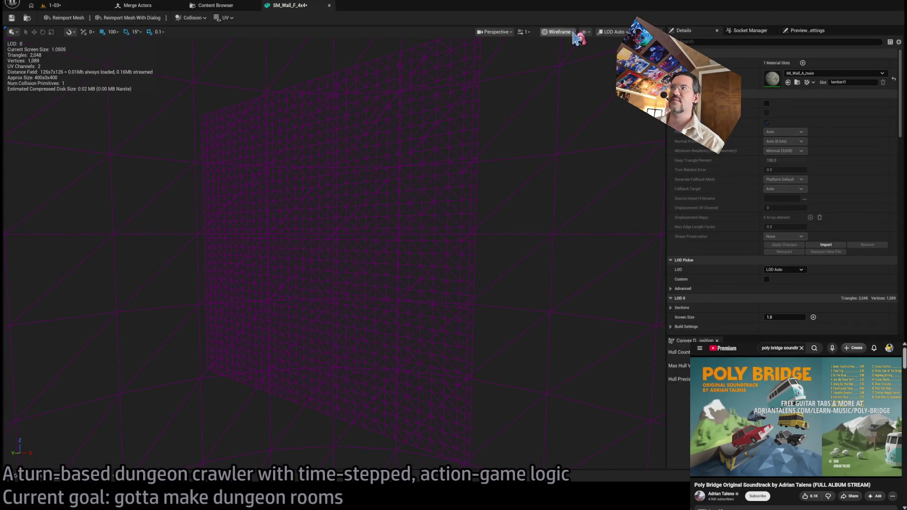
click(52, 5)
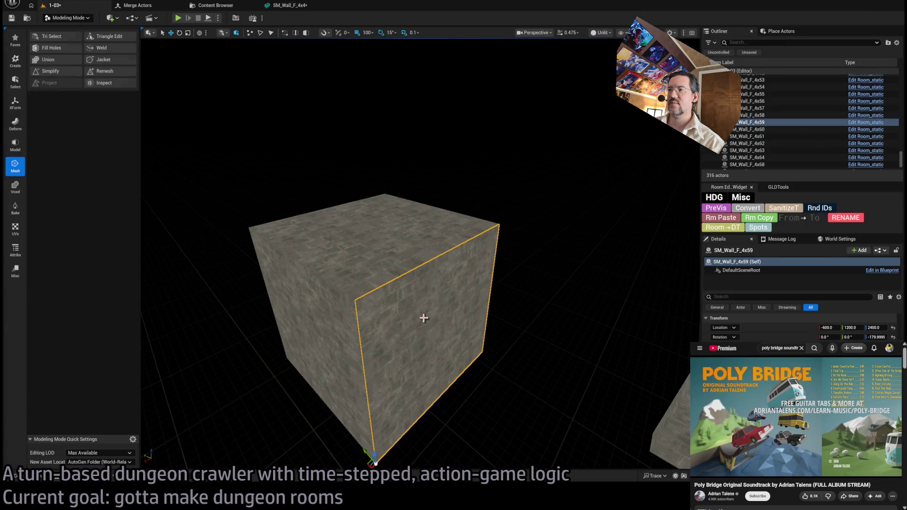
Duplicate the wall by Alt-dragging a copy sideways and frame the new wall
click(284, 5)
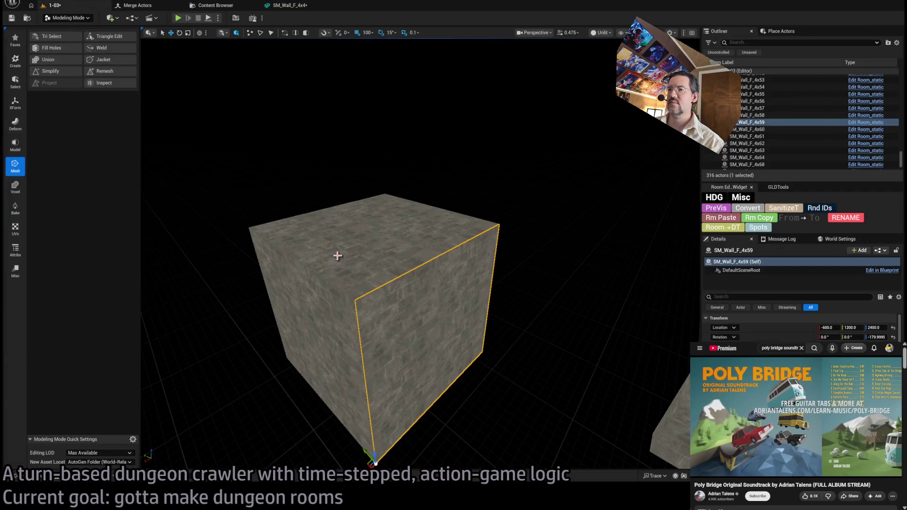
scroll(331, 322, down, 5)
alt+drag(331, 320, 390, 346)
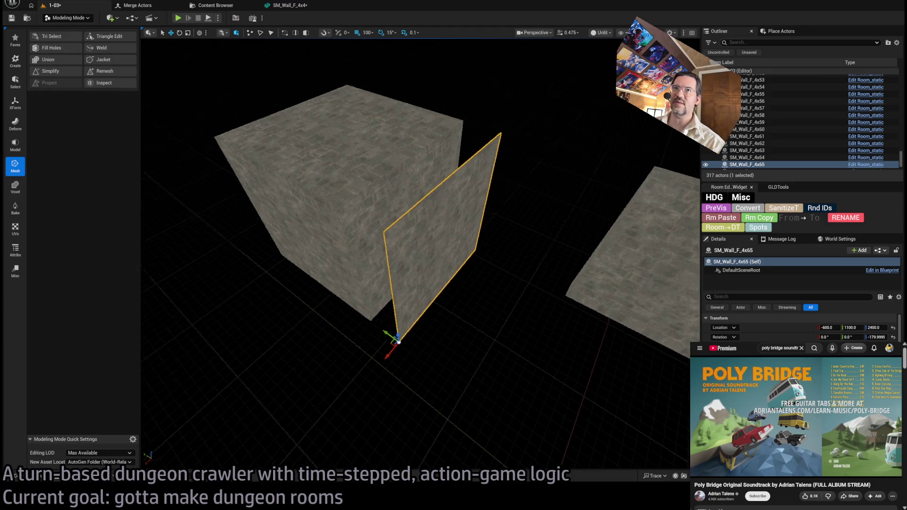
key(f)
Simplify the copy with Target Mode set to Triangle Count and a target of 4
click(50, 71)
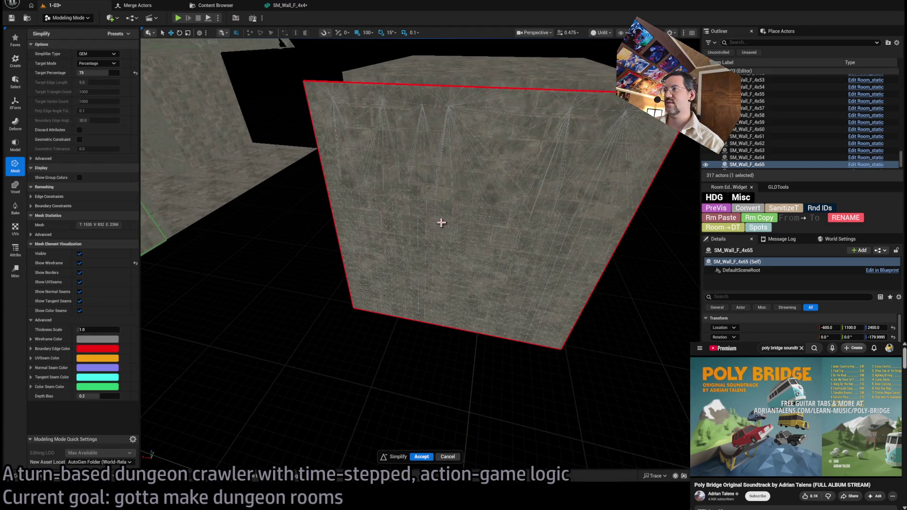
scroll(436, 222, down, 3)
click(95, 72)
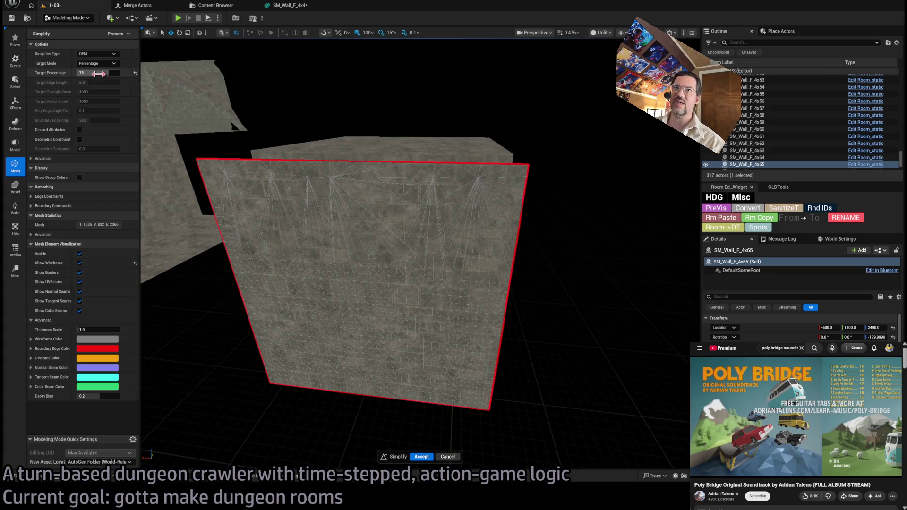
text(0)
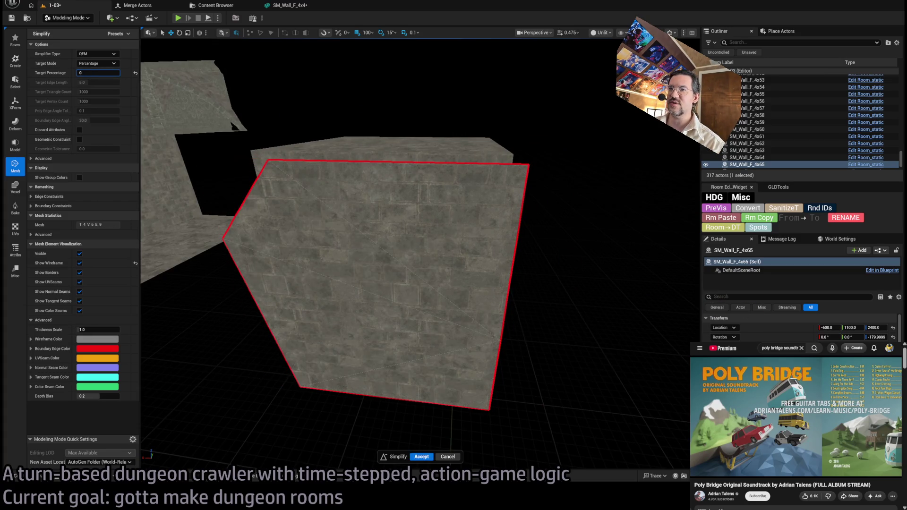
text(1)
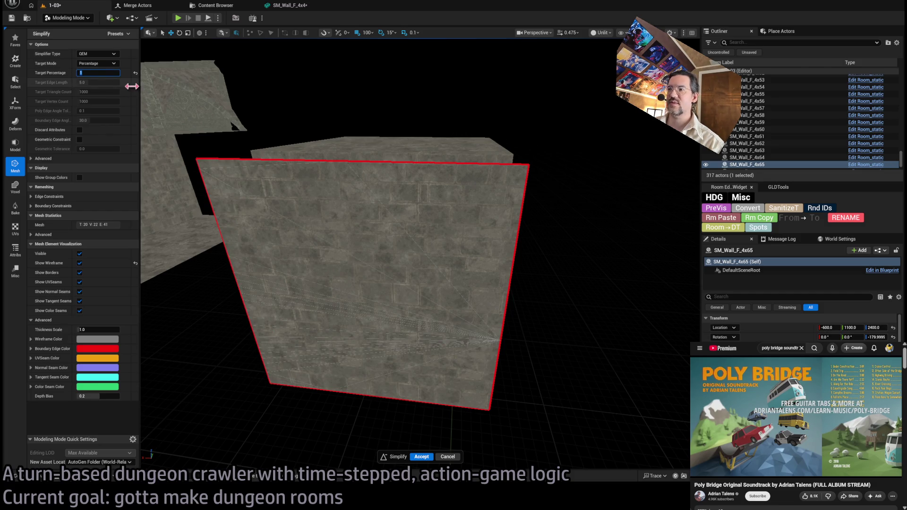
text(f)
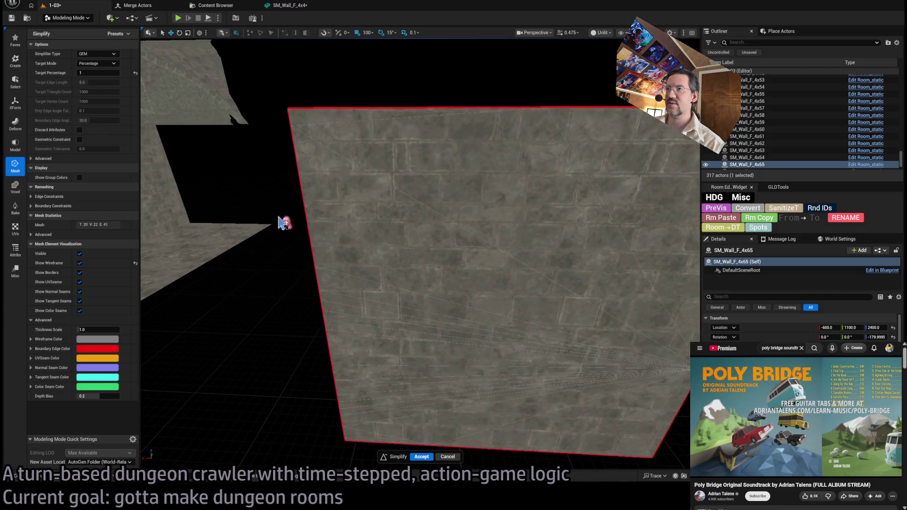
click(114, 70)
click(109, 64)
click(102, 75)
drag(93, 94, 76, 94)
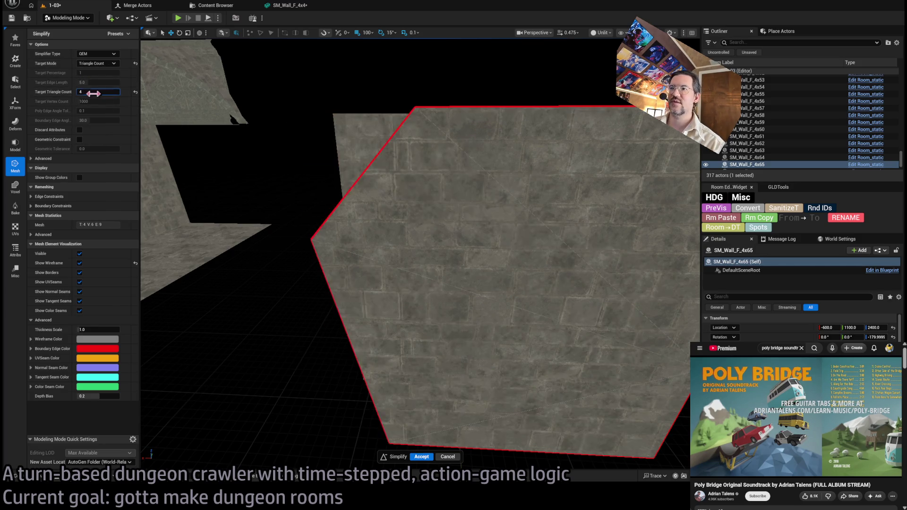
drag(259, 179, 218, 182)
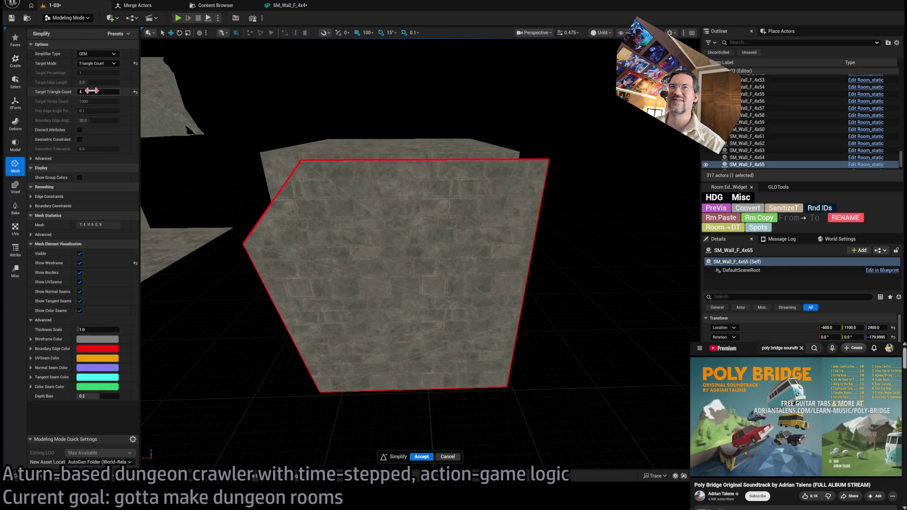
Use the Existing Positions simplifier and accept, then reopen Simplify in Percentage mode
click(97, 53)
click(101, 59)
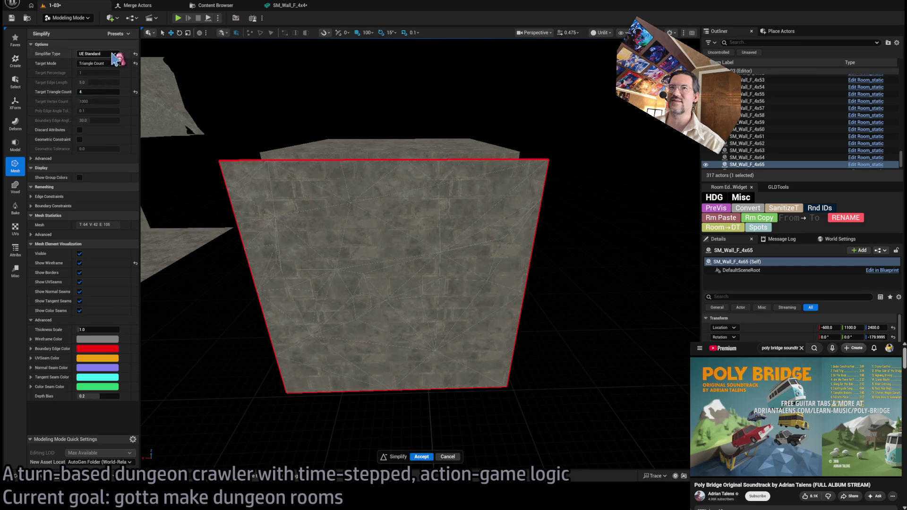
click(96, 53)
click(99, 67)
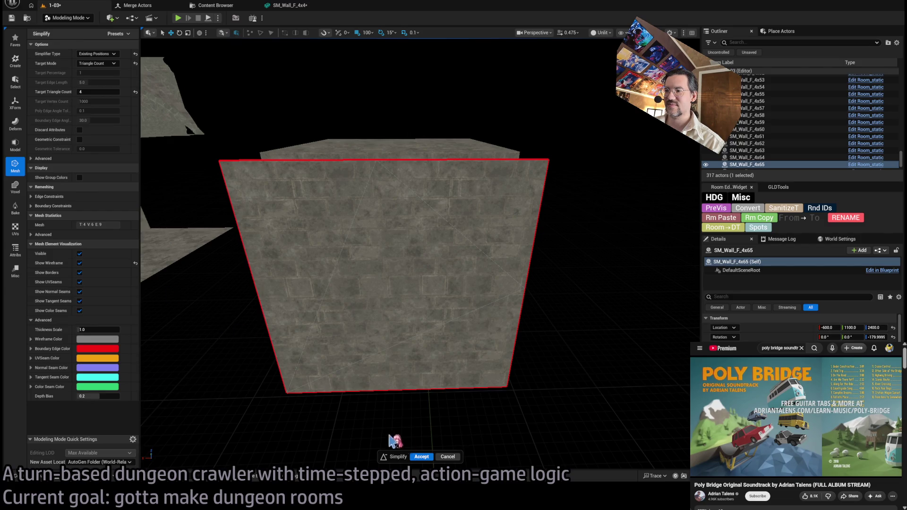
click(422, 456)
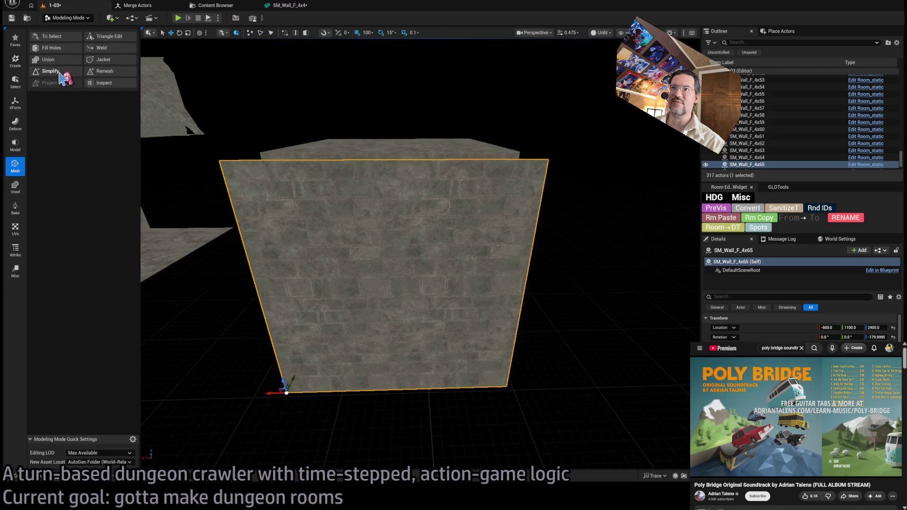
click(51, 71)
click(96, 63)
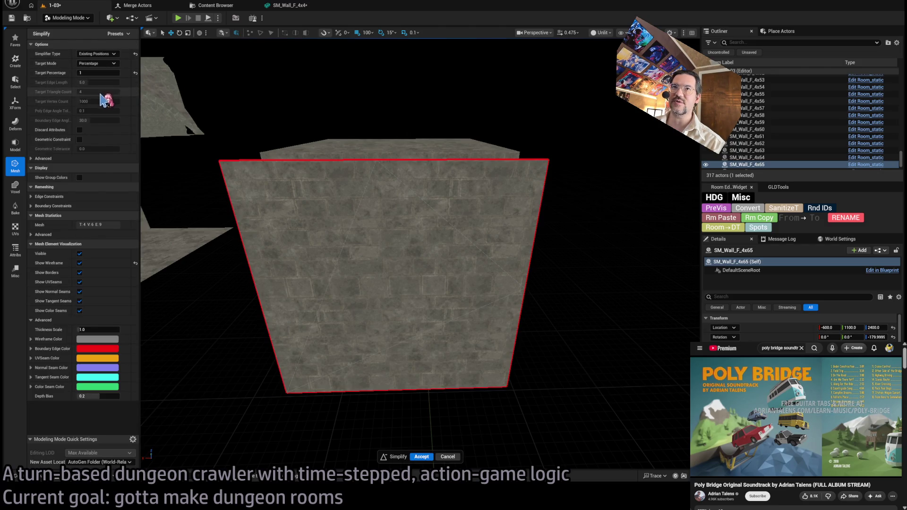